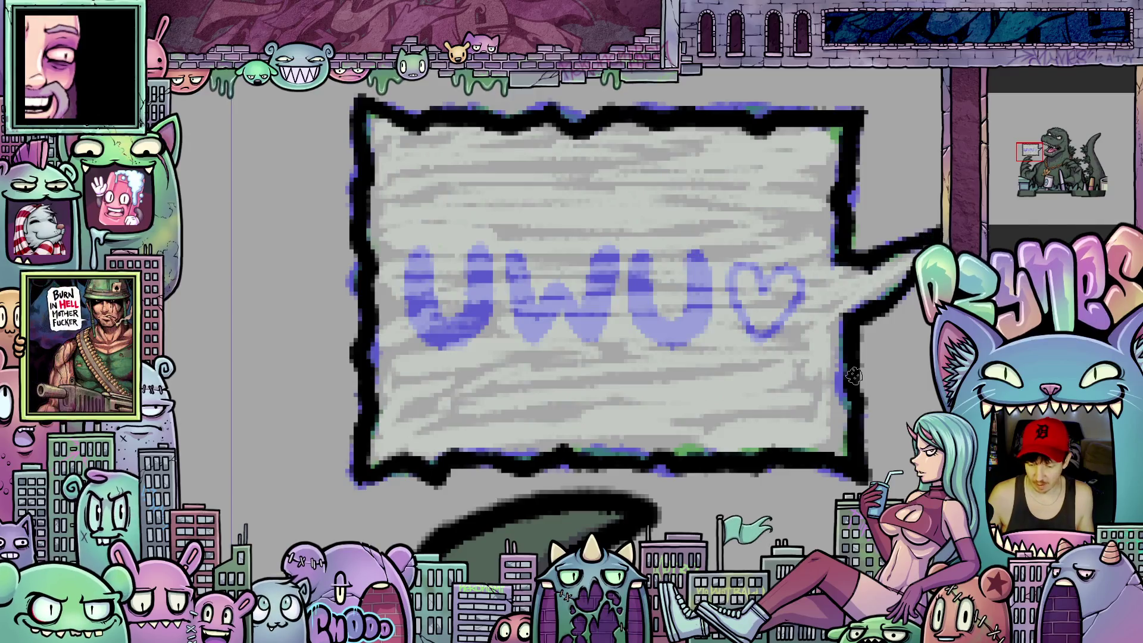
pyautogui.scroll(-2, 879, 454)
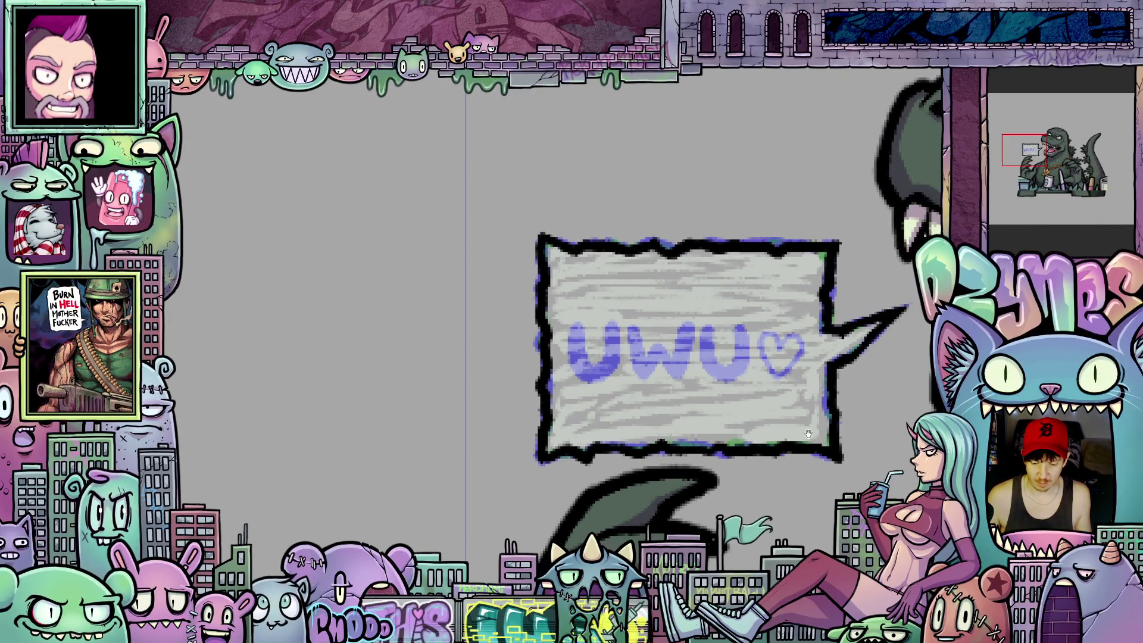
pyautogui.scroll(-2, 715, 402)
pyautogui.scroll(2, 640, 372)
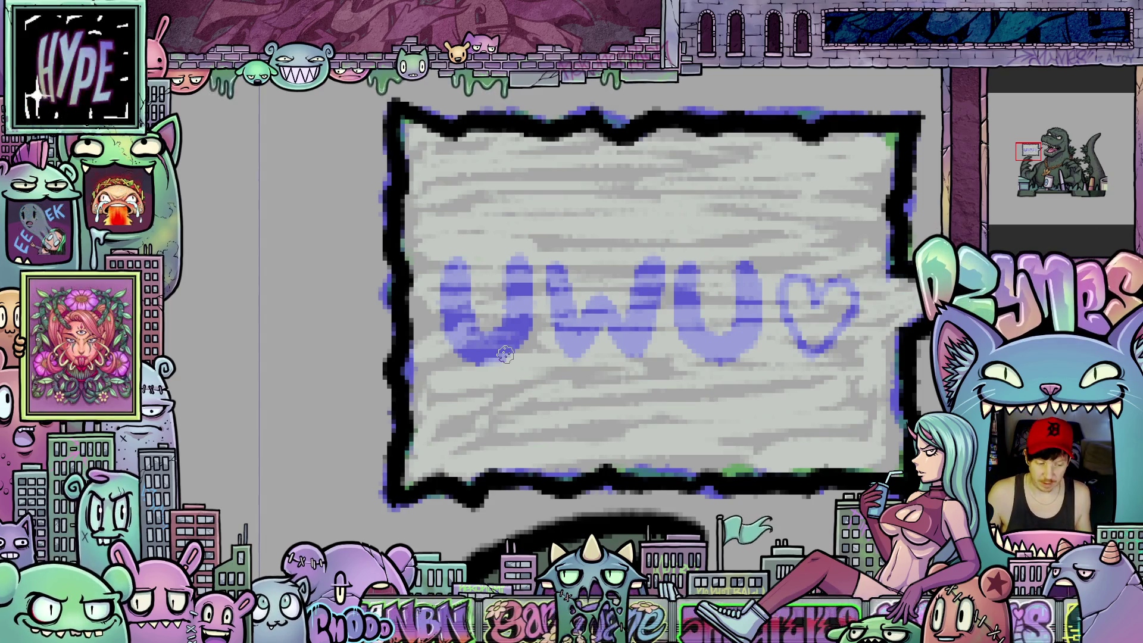
pyautogui.scroll(-1, 722, 409)
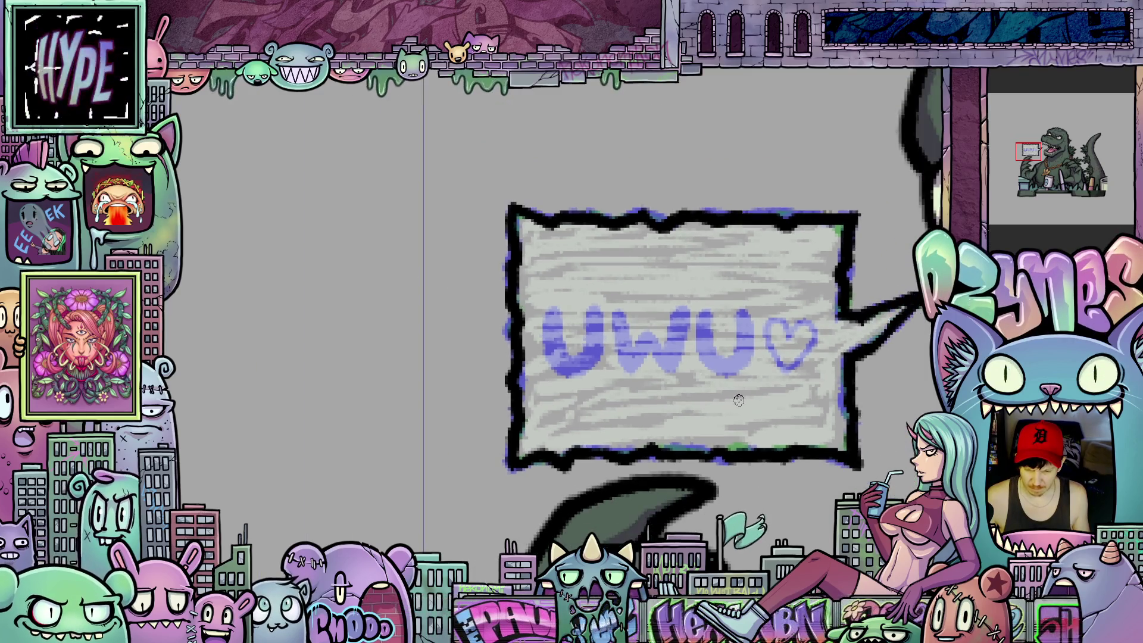
pyautogui.scroll(-1, 759, 420)
# Trace dark ink strokes over the purple sketch of the UWU letters inside the speech bubble
pyautogui.middleClick(792, 423)
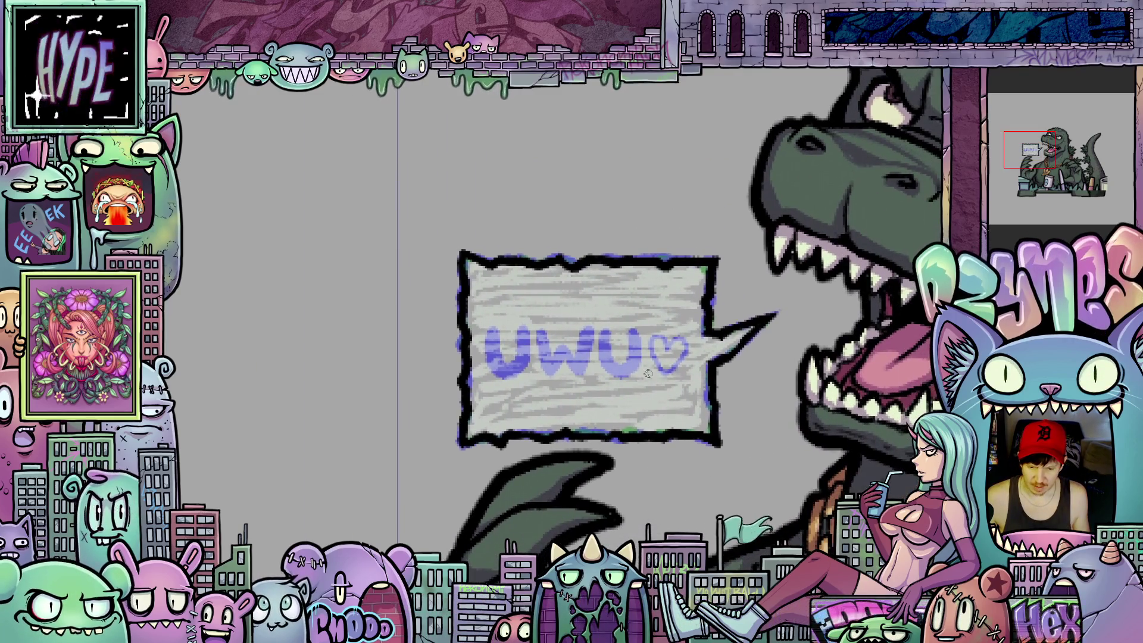
pyautogui.scroll(1, 653, 376)
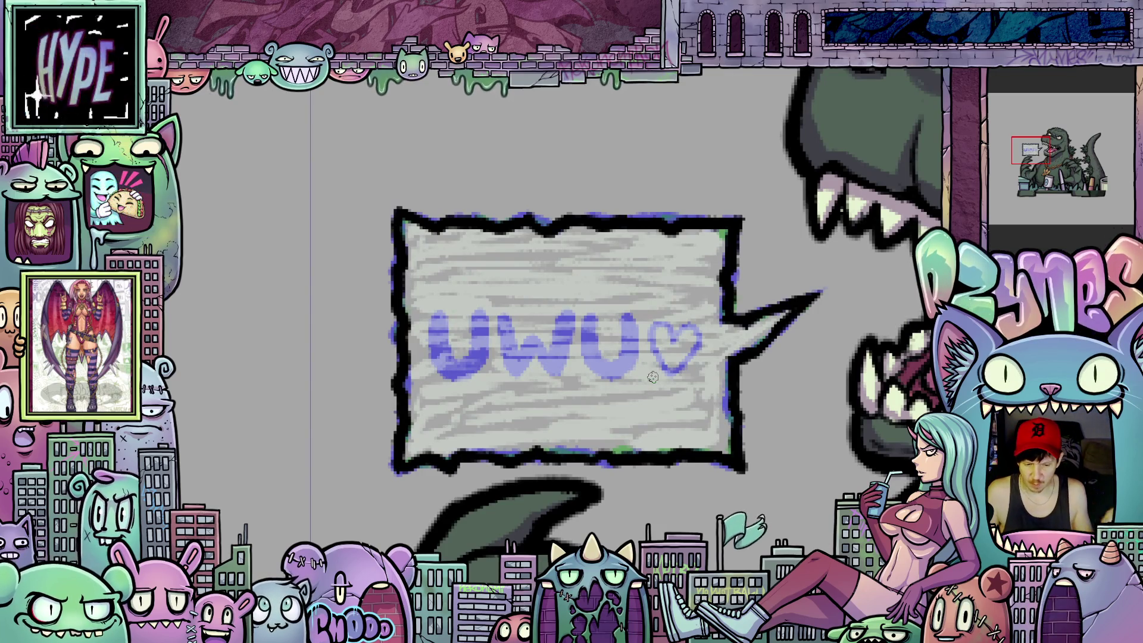
pyautogui.scroll(1, 647, 370)
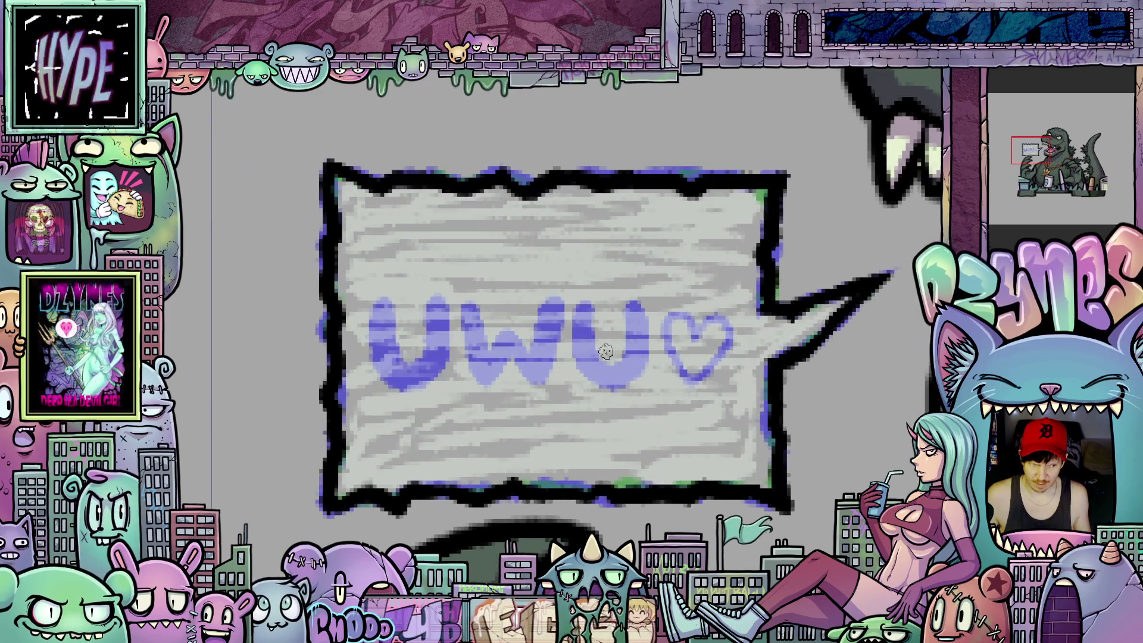
pyautogui.scroll(2, 610, 370)
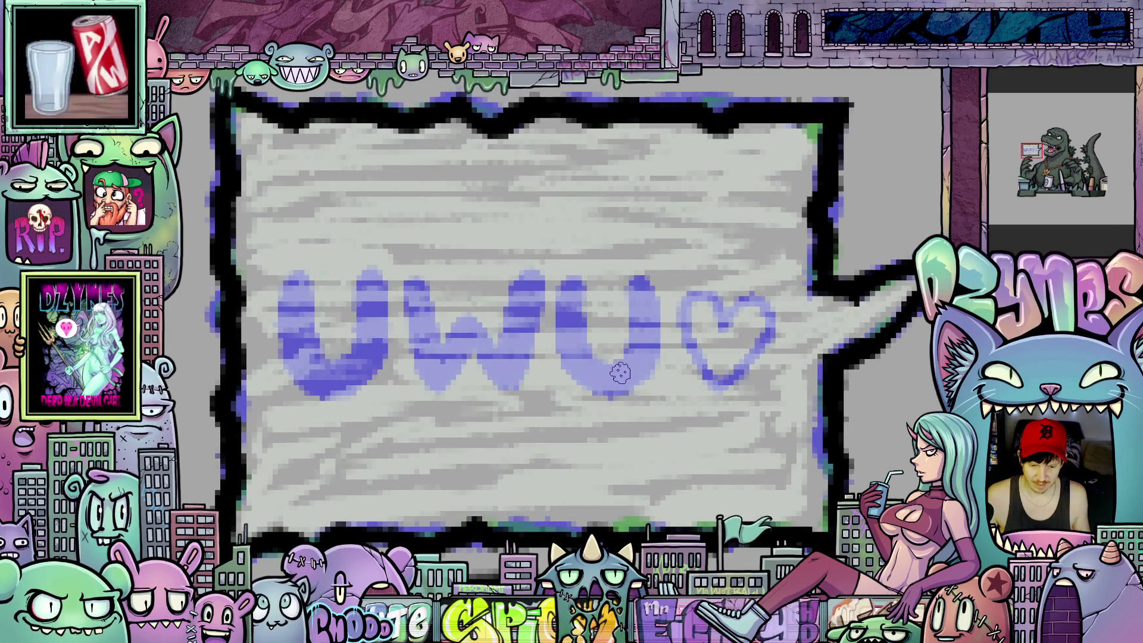
pyautogui.scroll(-1, 620, 372)
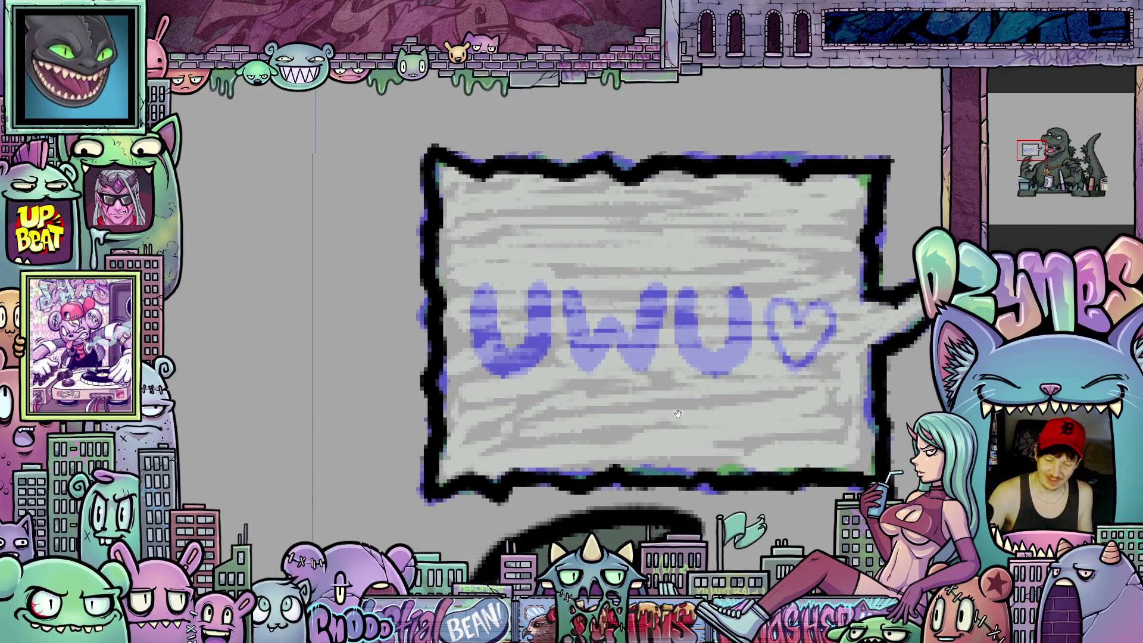
pyautogui.scroll(2, 530, 453)
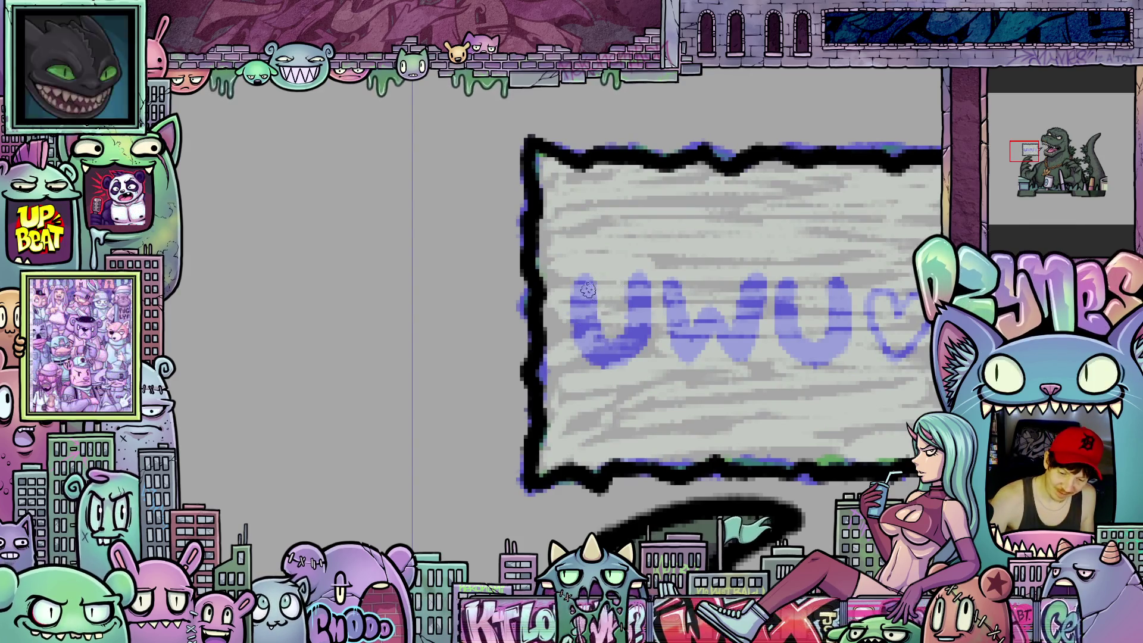
pyautogui.moveTo(576, 295)
pyautogui.mouseDown()
pyautogui.moveTo(607, 358)
pyautogui.moveTo(636, 348)
pyautogui.moveTo(633, 283)
pyautogui.moveTo(643, 353)
pyautogui.moveTo(598, 353)
pyautogui.mouseUp()
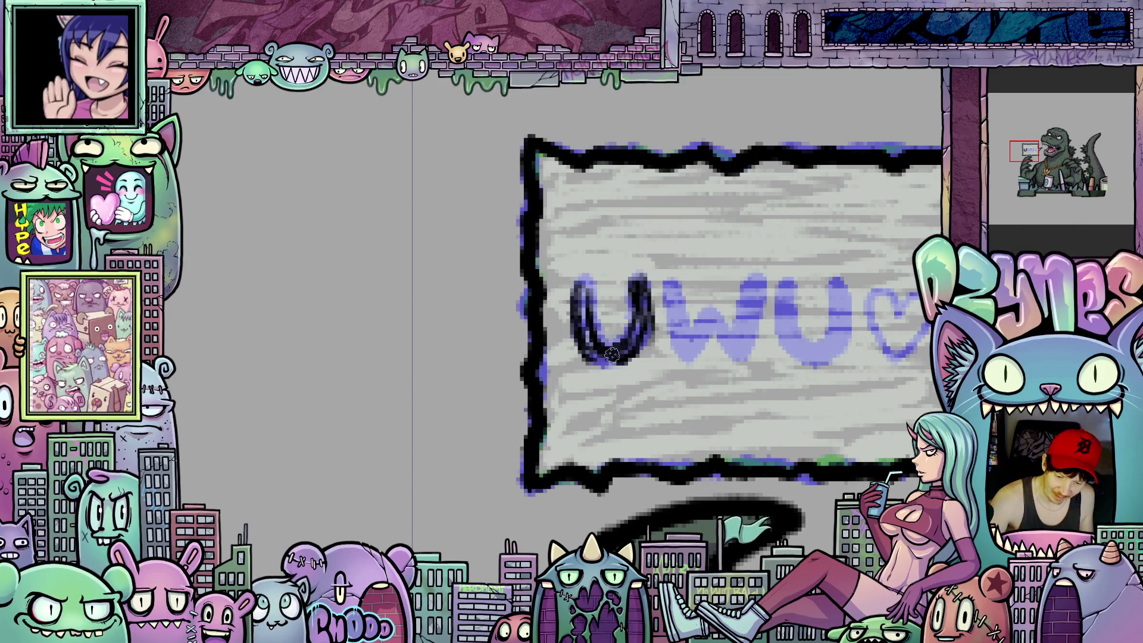
pyautogui.moveTo(668, 277)
pyautogui.mouseDown()
pyautogui.moveTo(681, 348)
pyautogui.moveTo(730, 338)
pyautogui.moveTo(752, 267)
pyautogui.moveTo(768, 357)
pyautogui.mouseUp()
pyautogui.scroll(-2, 741, 357)
pyautogui.moveTo(668, 322); pyautogui.dragTo(675, 385)
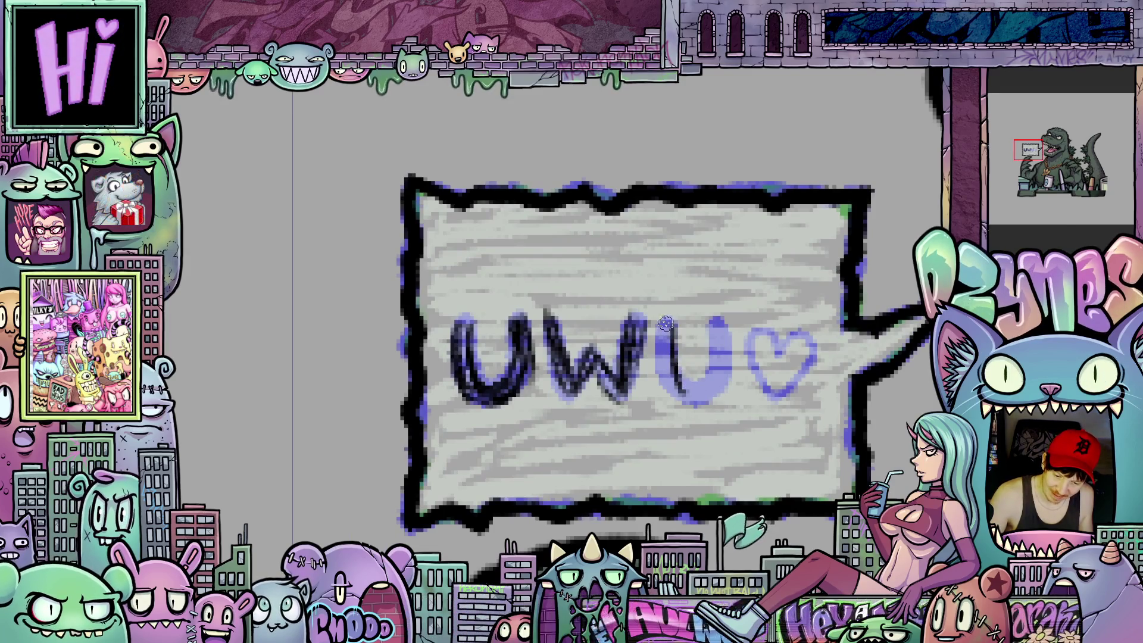
pyautogui.moveTo(670, 326)
pyautogui.mouseDown()
pyautogui.moveTo(688, 393)
pyautogui.moveTo(723, 375)
pyautogui.moveTo(725, 330)
pyautogui.moveTo(724, 380)
pyautogui.mouseUp()
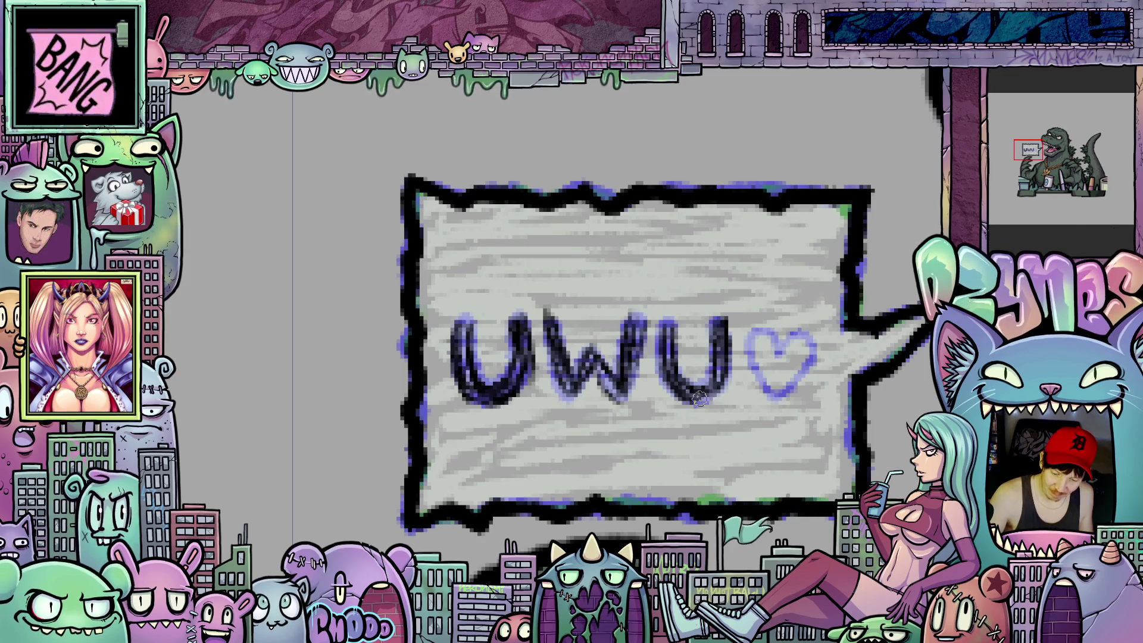
pyautogui.moveTo(746, 420)
pyautogui.mouseDown()
pyautogui.moveTo(710, 397)
pyautogui.moveTo(689, 352)
pyautogui.moveTo(746, 331)
pyautogui.moveTo(725, 397)
pyautogui.moveTo(732, 335)
pyautogui.moveTo(697, 339)
pyautogui.moveTo(712, 386)
pyautogui.mouseUp()
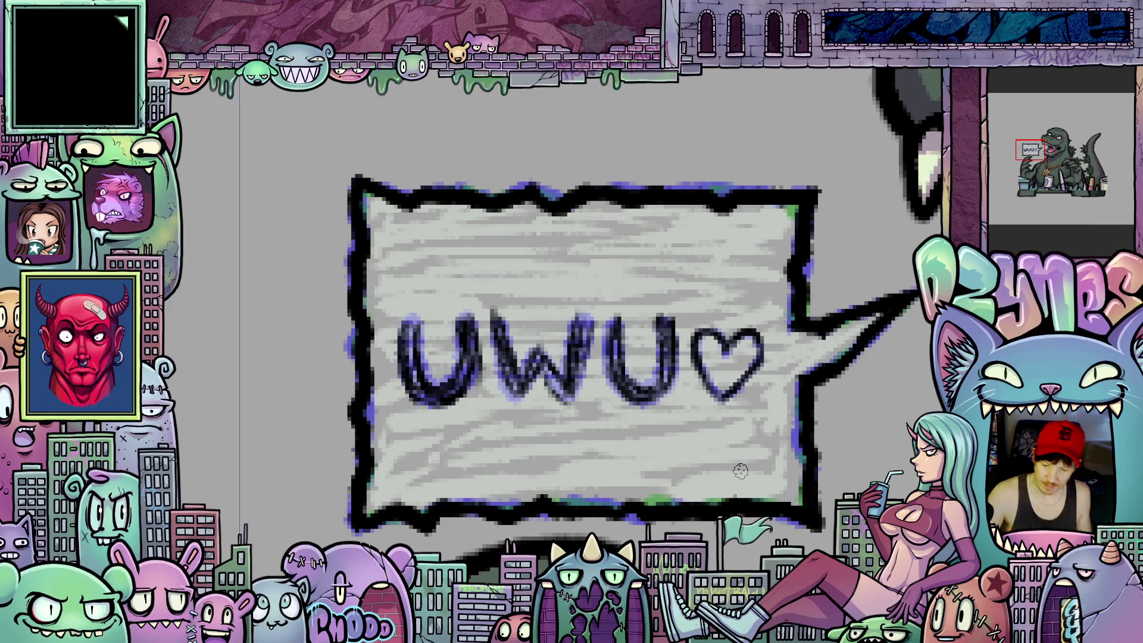
pyautogui.scroll(-3, 756, 453)
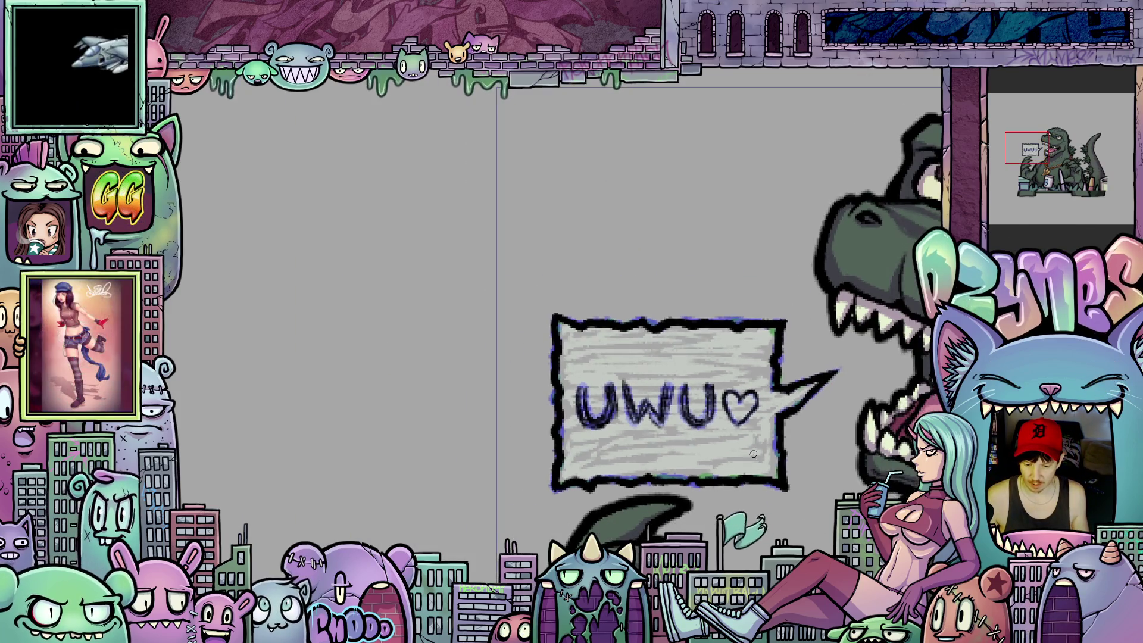
pyautogui.scroll(-2, 714, 465)
pyautogui.scroll(-2, 679, 474)
pyautogui.scroll(-1, 662, 482)
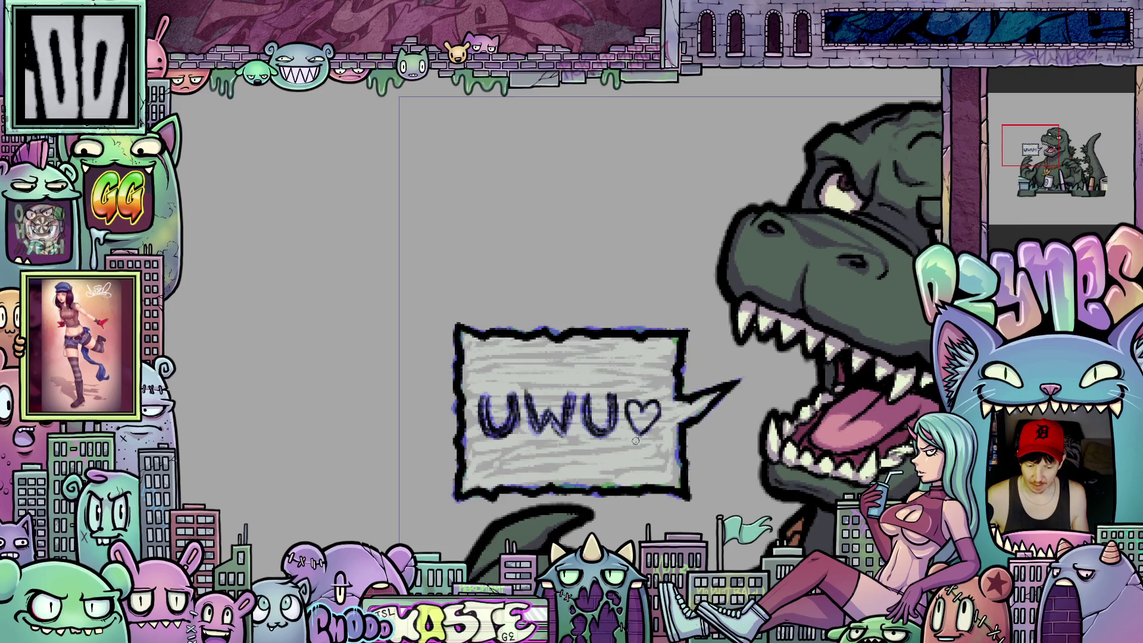
pyautogui.scroll(2, 662, 483)
pyautogui.scroll(2, 652, 455)
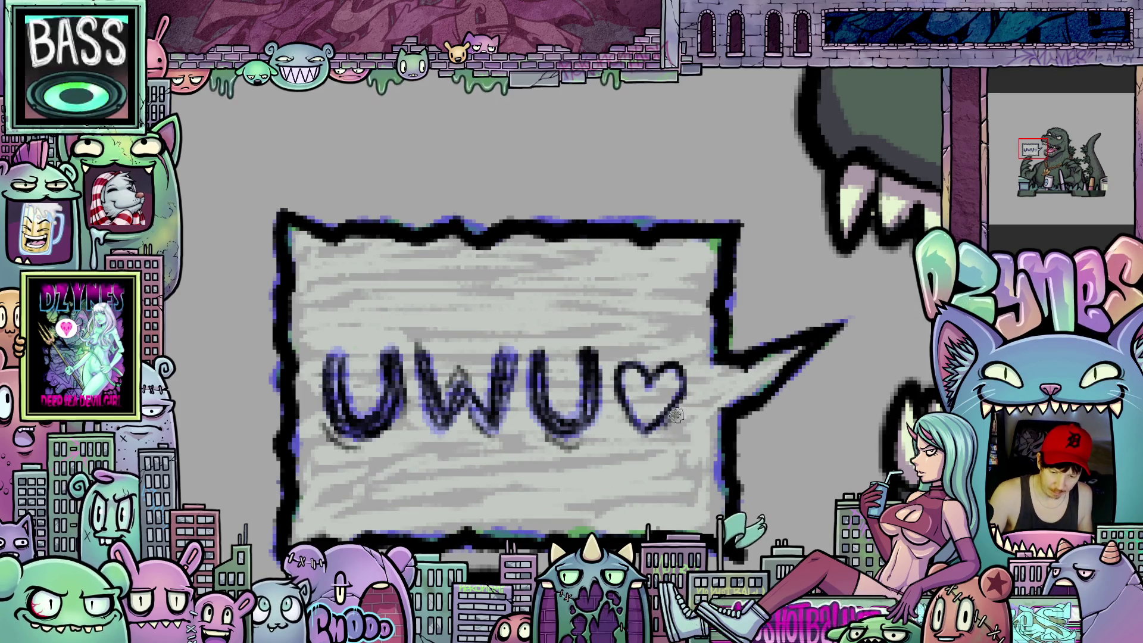
pyautogui.scroll(-5, 710, 354)
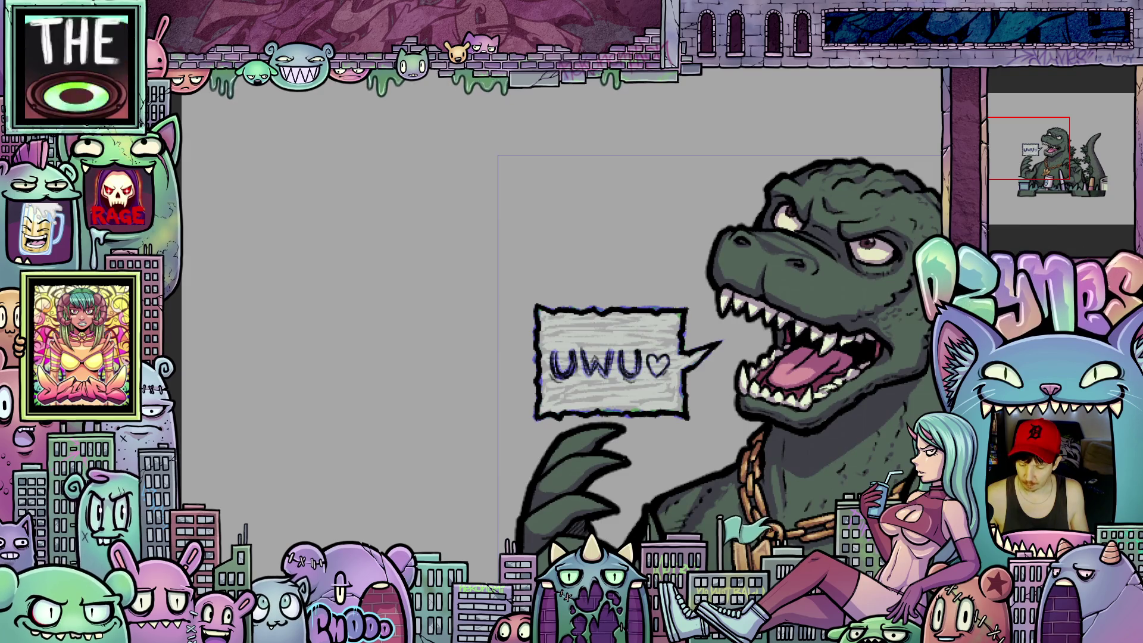
# Replace the bubble's scribbly grey texture with a flat pale green fill
pyautogui.hotkey('alt', 'BackSpace')
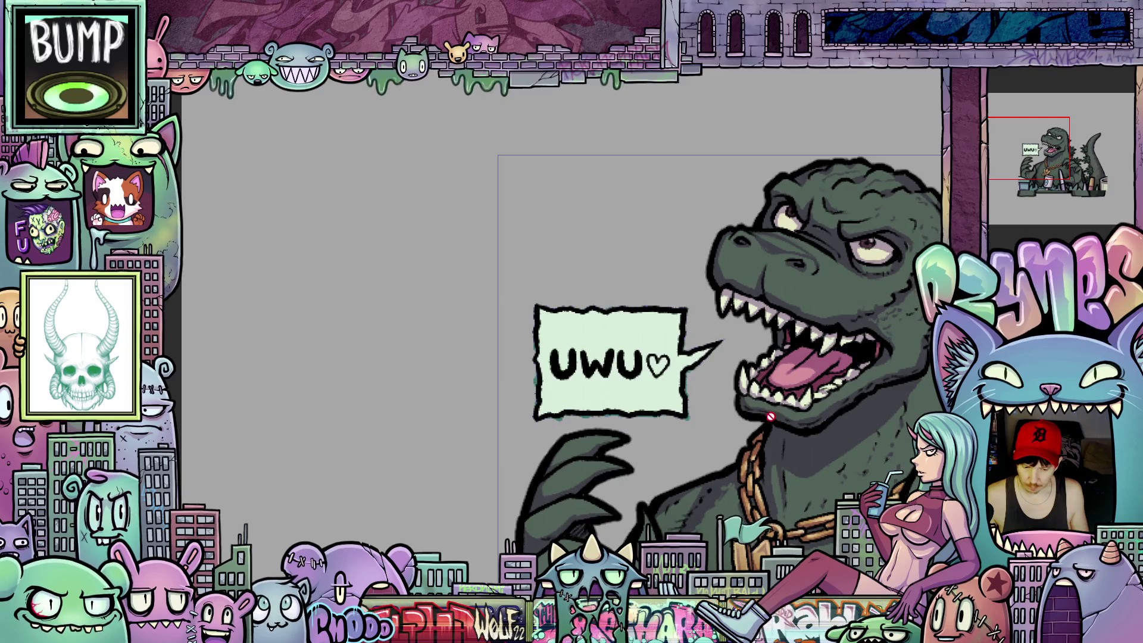
pyautogui.scroll(-1, 734, 403)
pyautogui.scroll(-1, 735, 402)
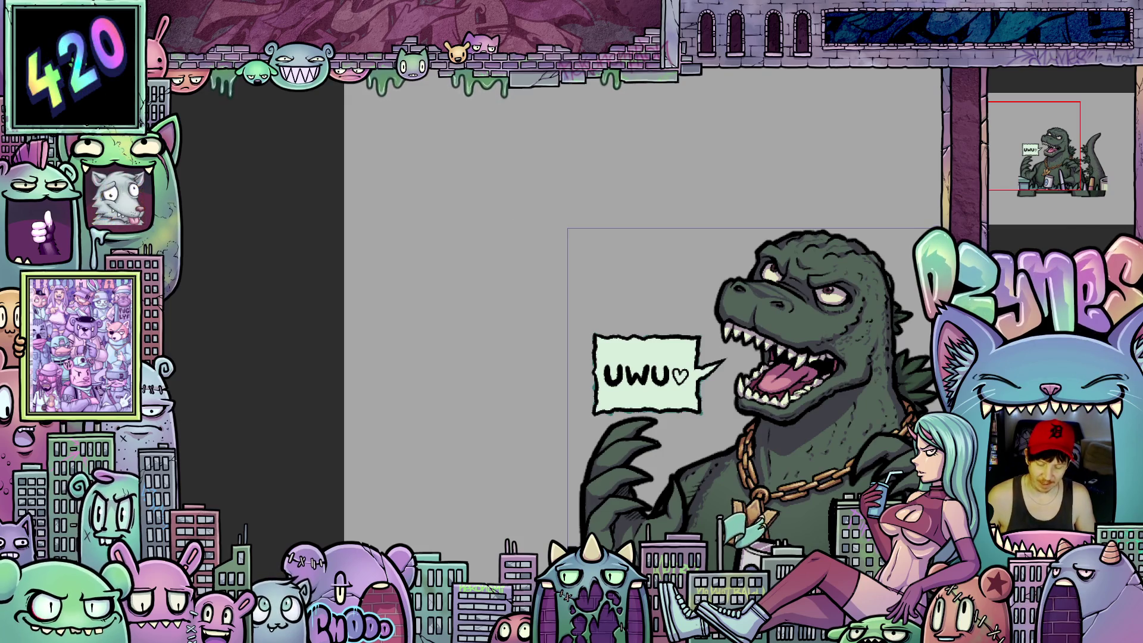
pyautogui.press('Tab')
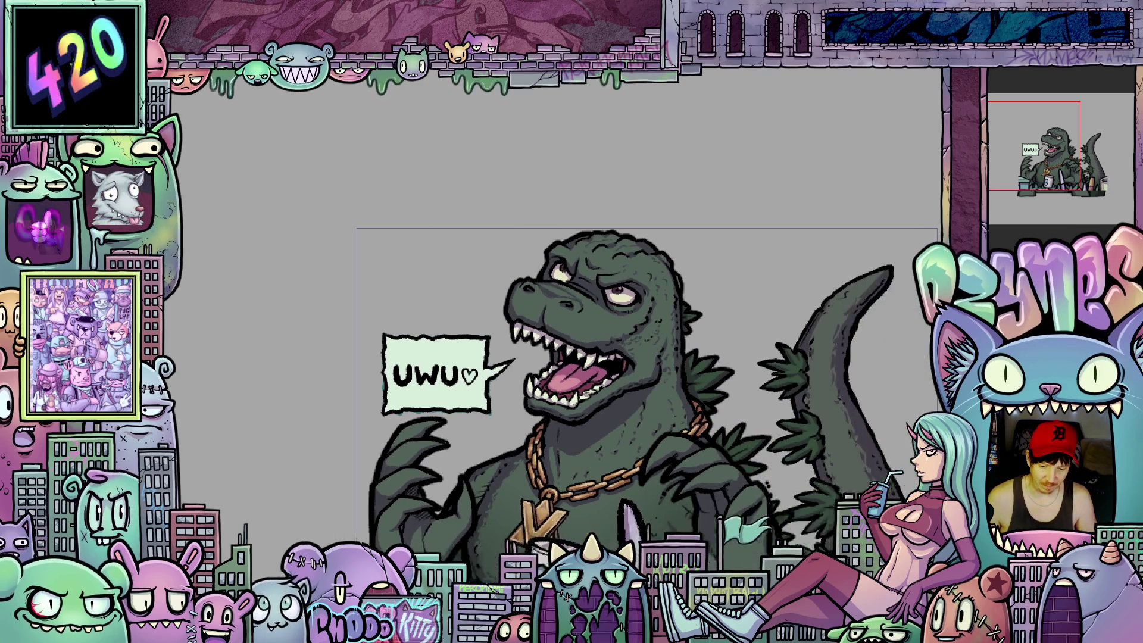
pyautogui.press('Tab')
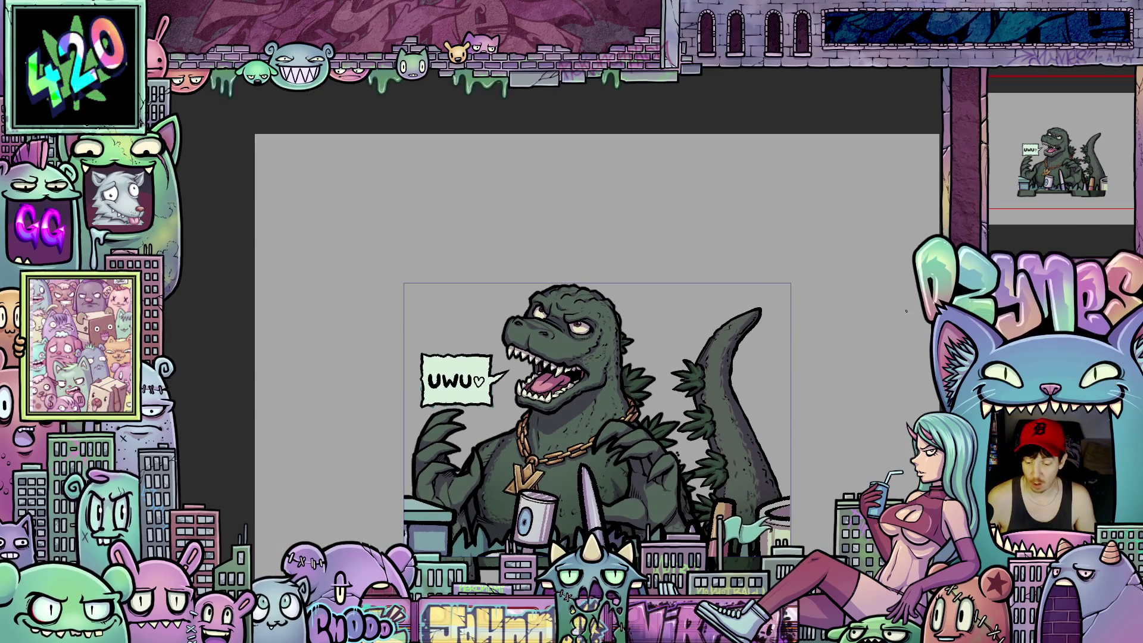
pyautogui.scroll(3, 646, 287)
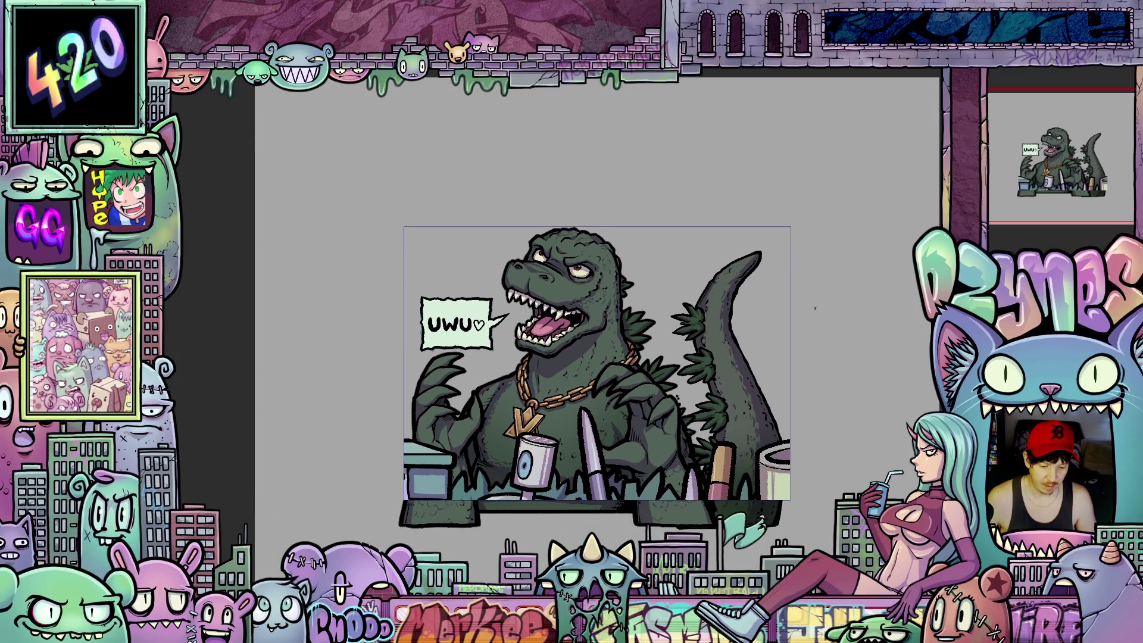
pyautogui.scroll(3, 647, 288)
pyautogui.scroll(3, 647, 287)
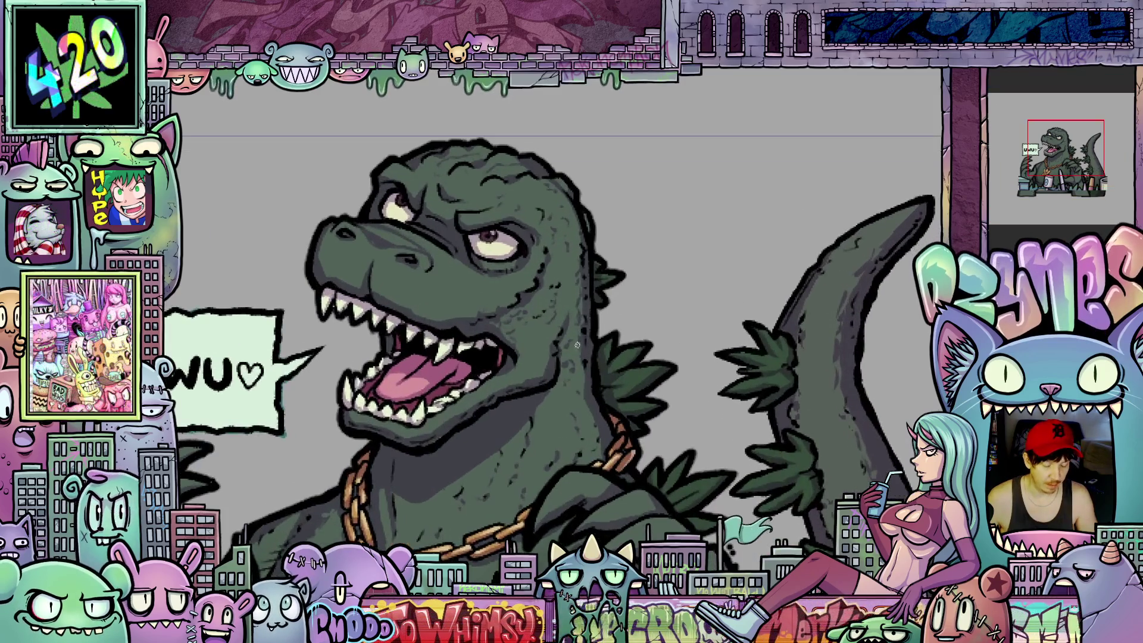
pyautogui.scroll(-2, 647, 287)
pyautogui.scroll(-1, 612, 426)
pyautogui.scroll(2, 621, 371)
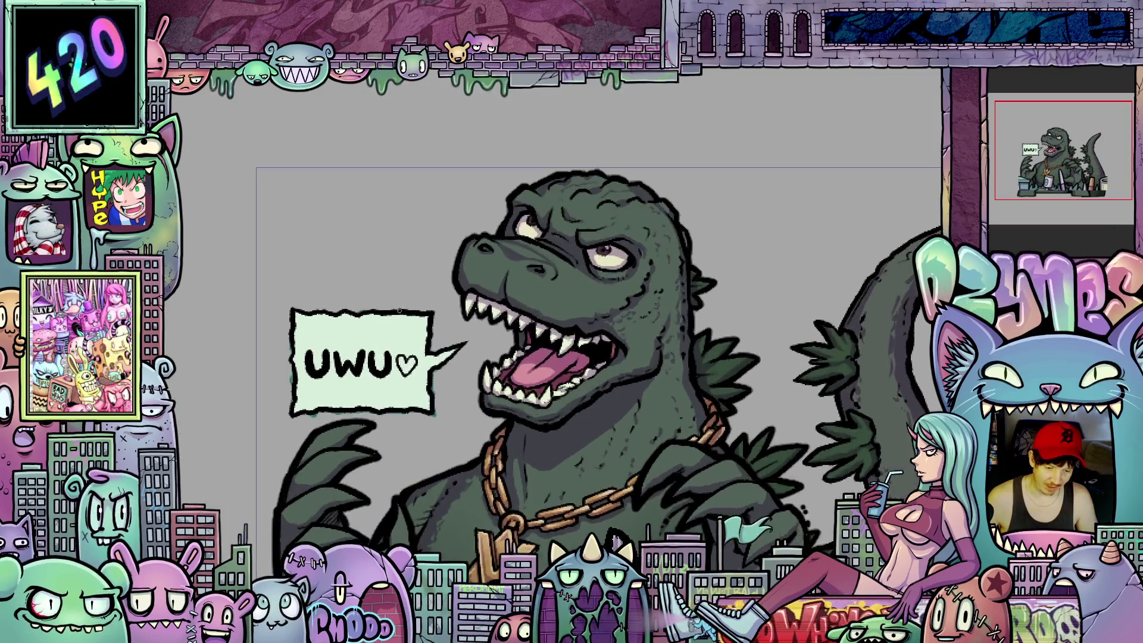
pyautogui.scroll(2, 622, 372)
pyautogui.scroll(2, 622, 372)
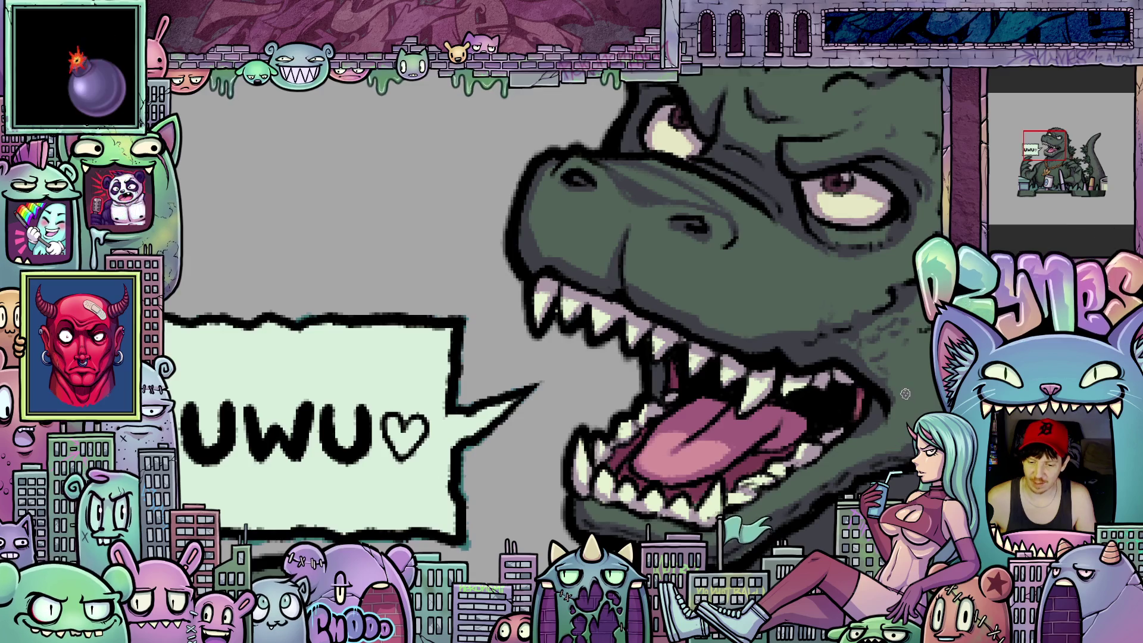
pyautogui.scroll(-5, 884, 352)
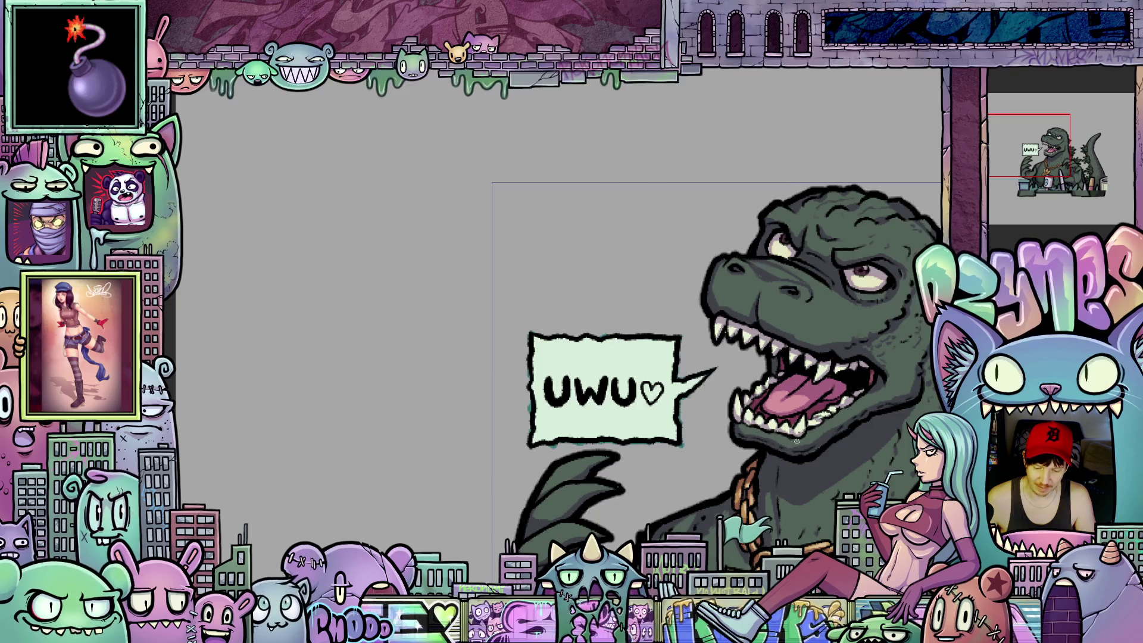
pyautogui.scroll(1, 769, 435)
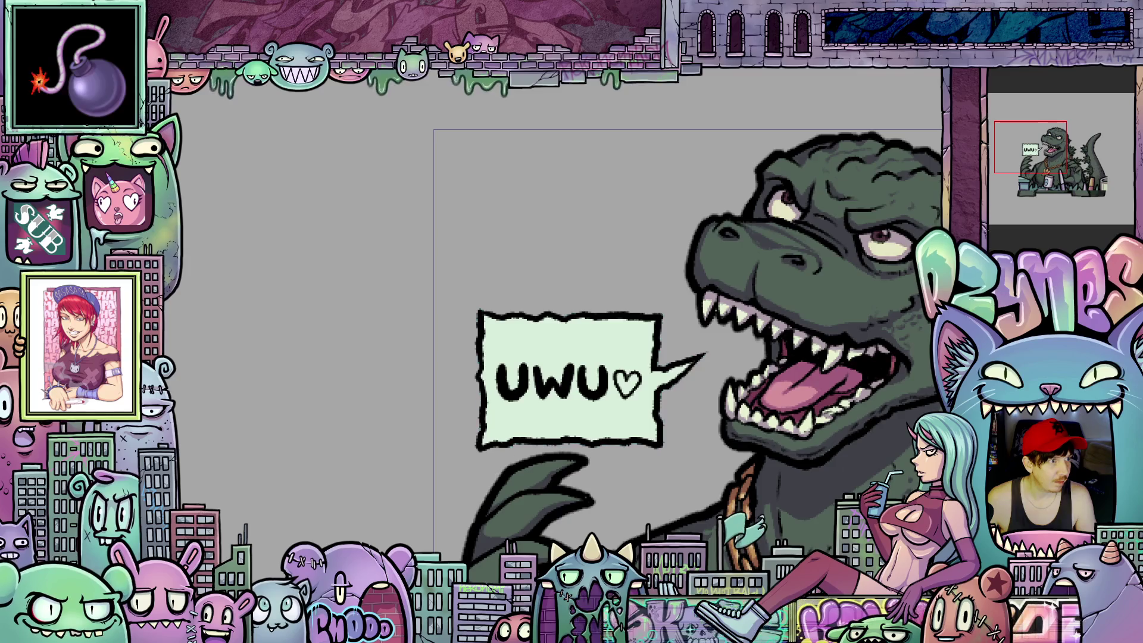
pyautogui.scroll(-2, 621, 268)
pyautogui.scroll(-2, 621, 268)
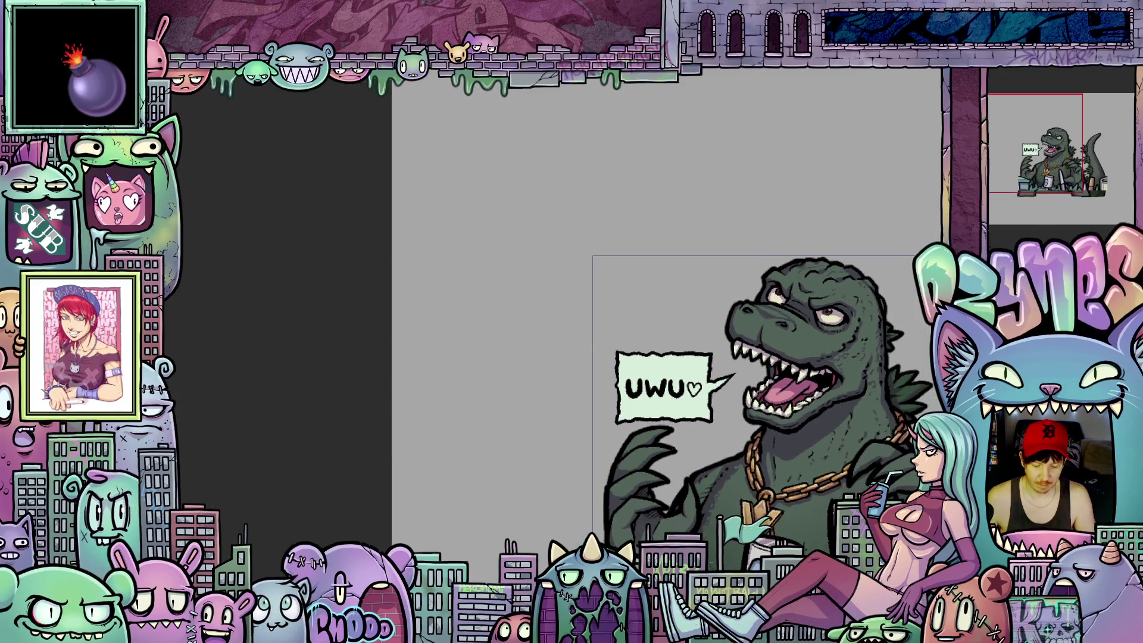
pyautogui.moveTo(715, 357); pyautogui.dragTo(482, 357)
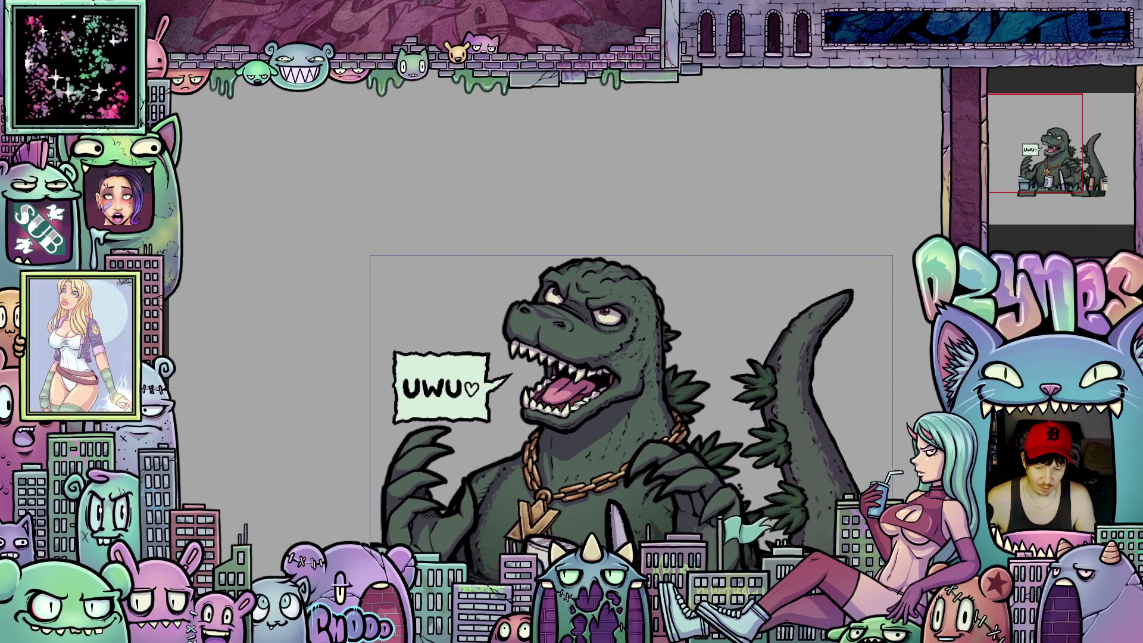
pyautogui.moveTo(616, 402); pyautogui.dragTo(616, 358)
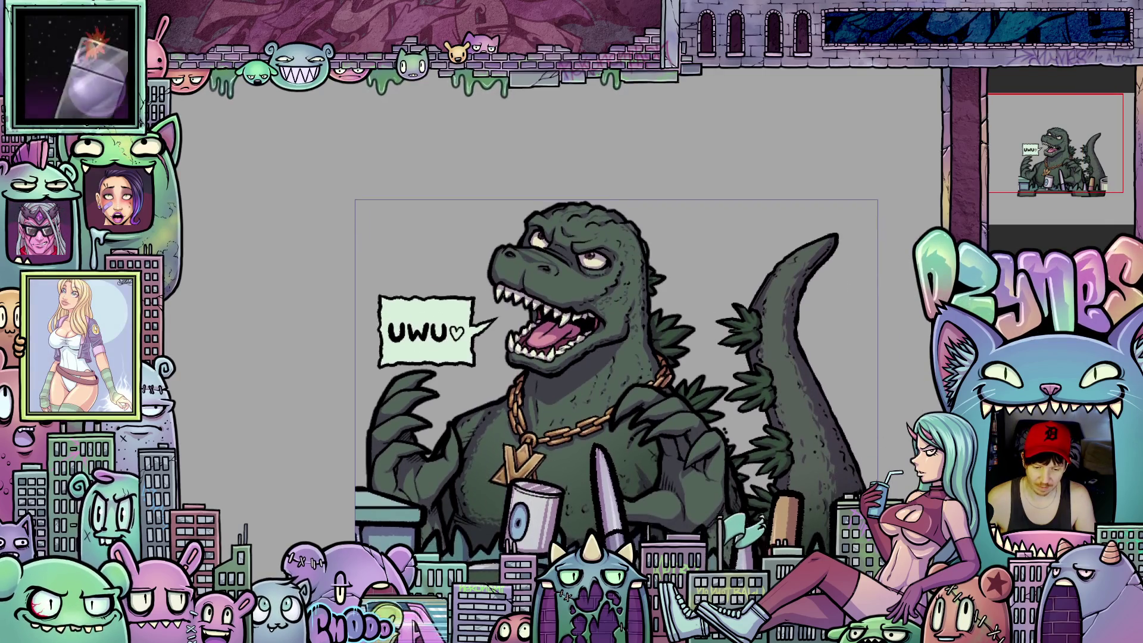
pyautogui.moveTo(500, 357)
pyautogui.mouseDown()
pyautogui.moveTo(608, 357)
pyautogui.moveTo(608, 392)
pyautogui.mouseUp()
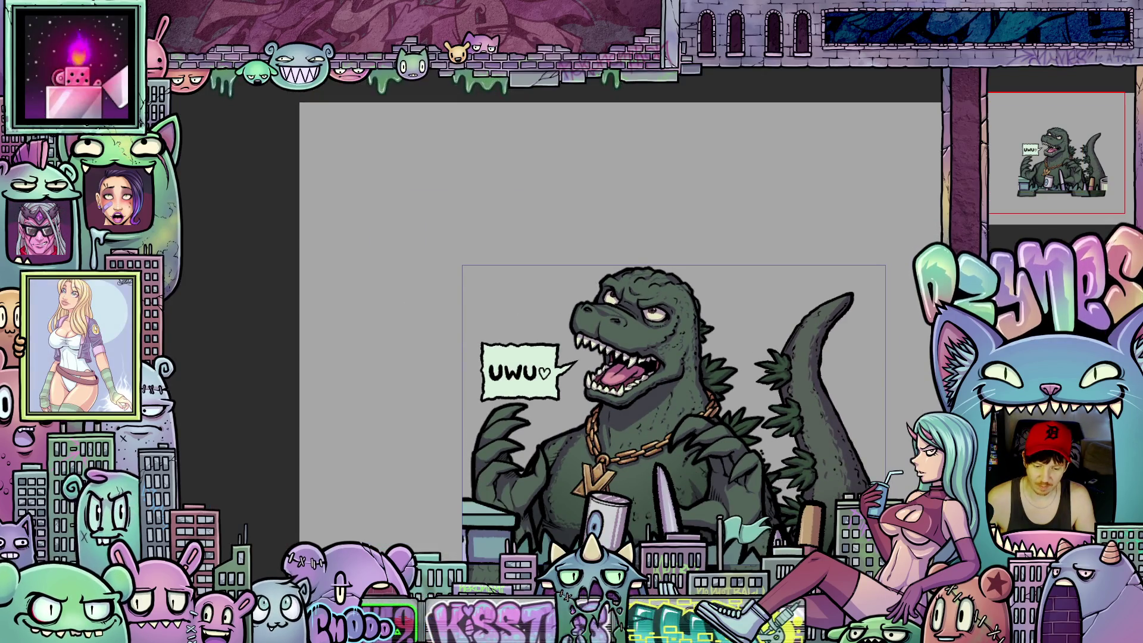
pyautogui.moveTo(643, 357); pyautogui.dragTo(607, 357)
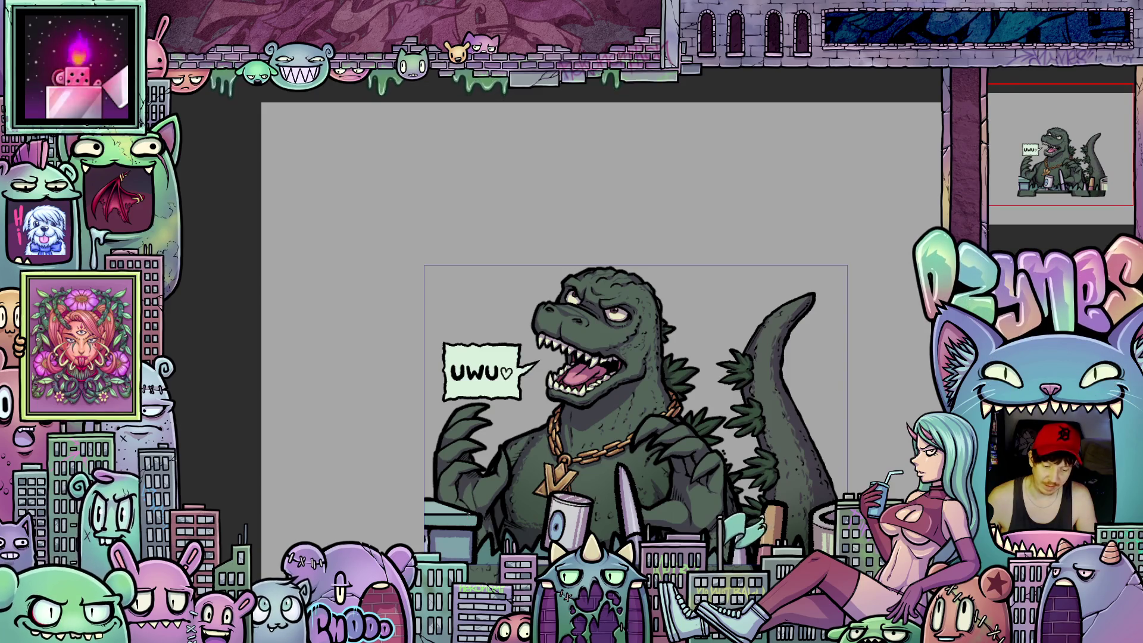
pyautogui.scroll(5, 626, 375)
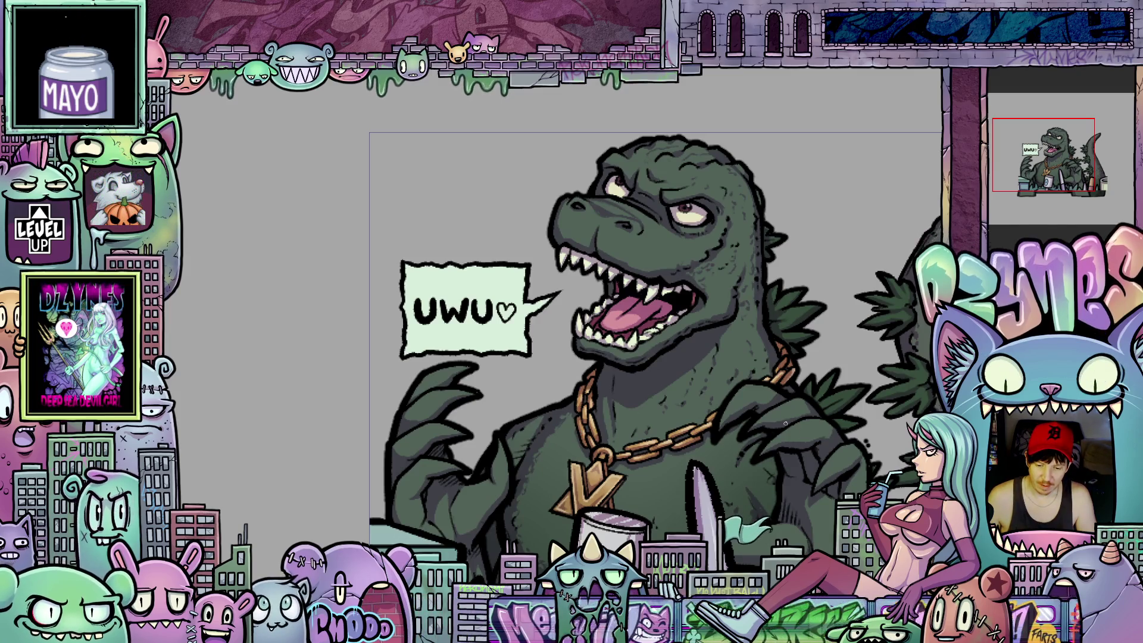
pyautogui.scroll(-3, 625, 375)
pyautogui.scroll(-2, 773, 396)
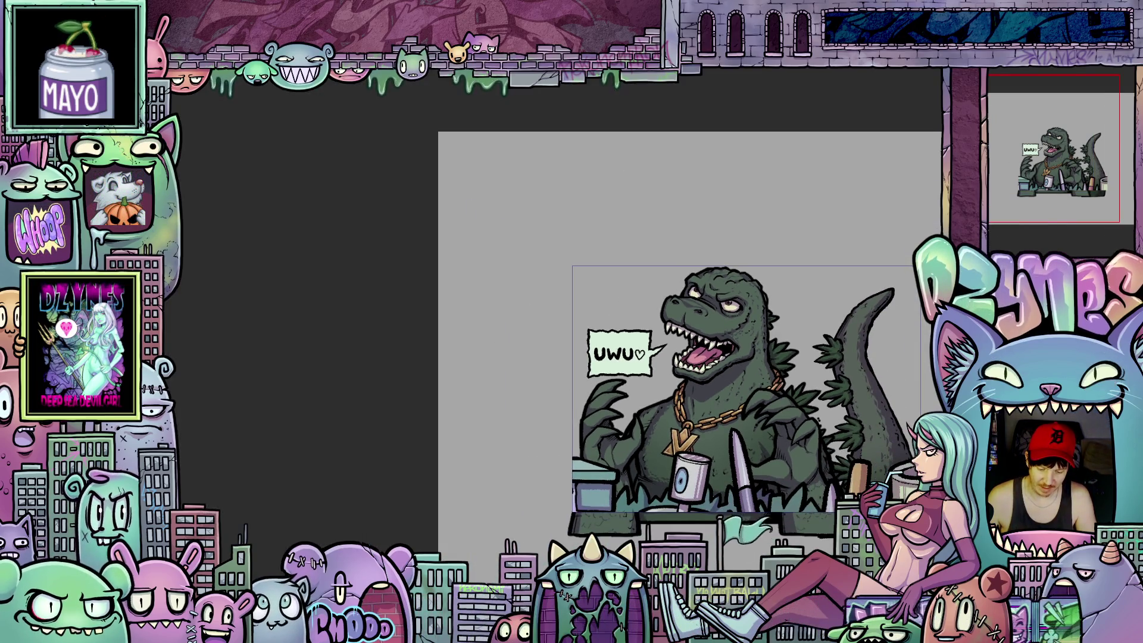
pyautogui.press('Tab')
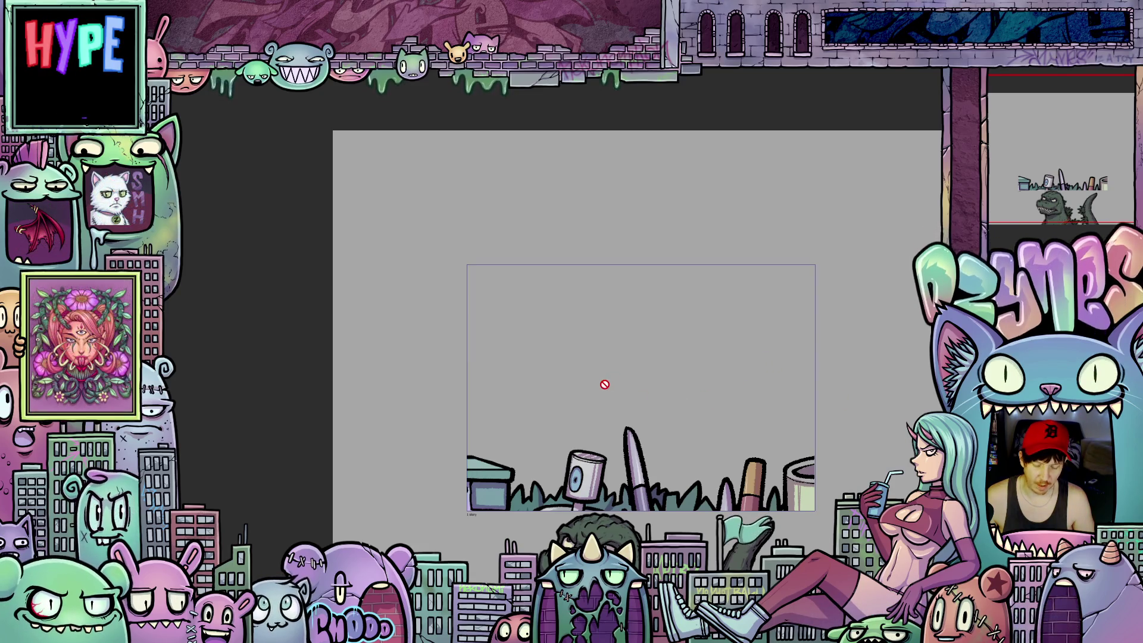
pyautogui.scroll(-2, 605, 390)
pyautogui.scroll(3, 603, 390)
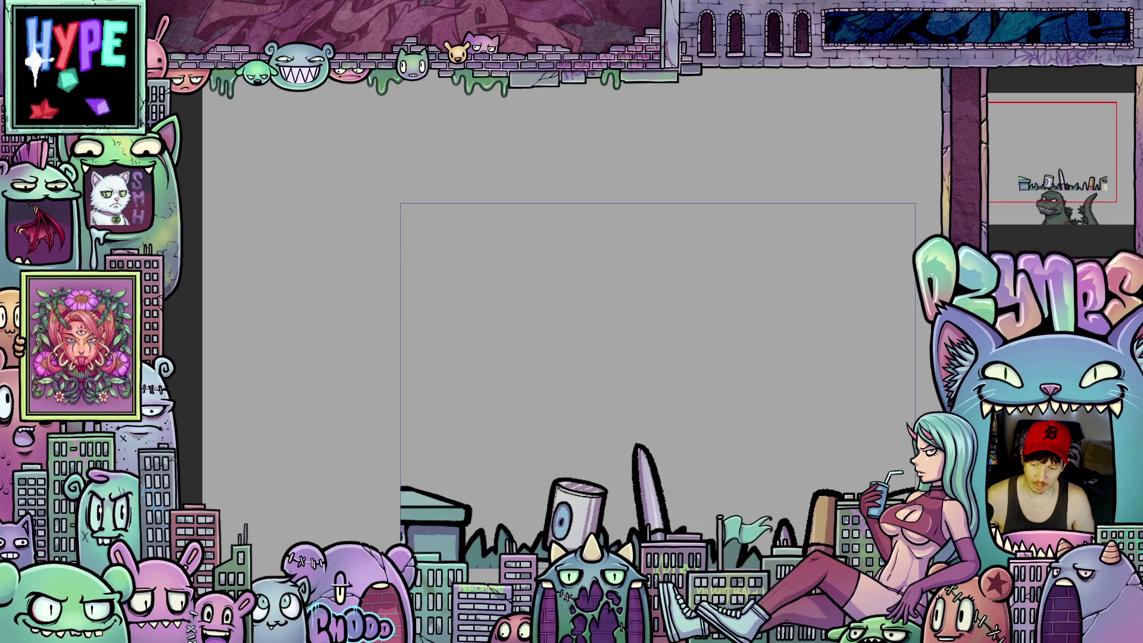
pyautogui.scroll(-3, 603, 389)
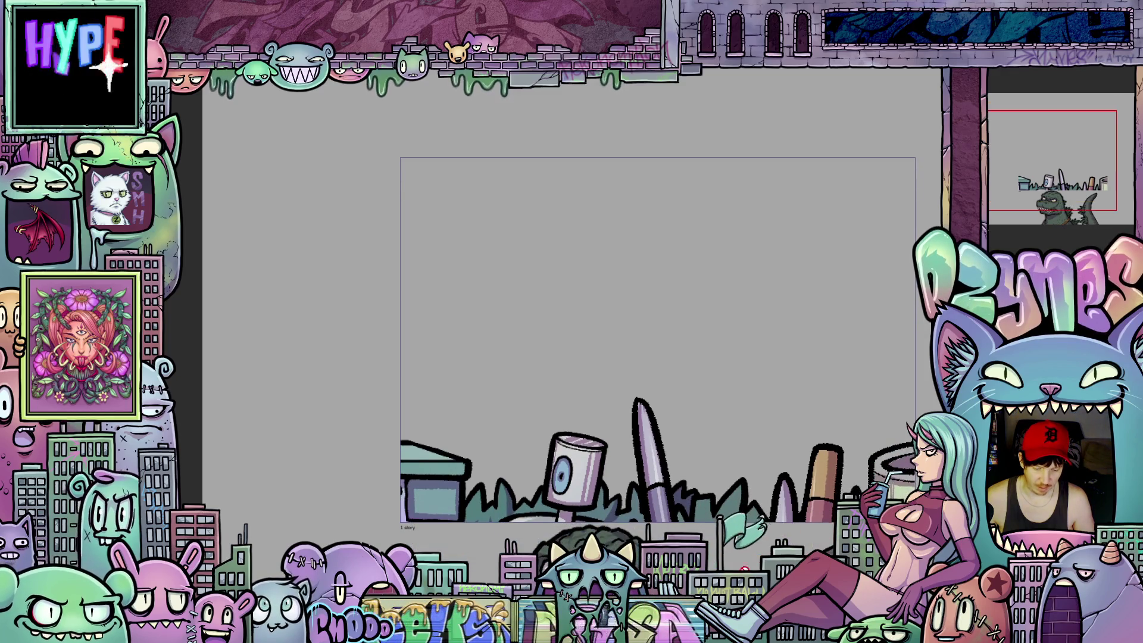
pyautogui.hscroll(3, 604, 389)
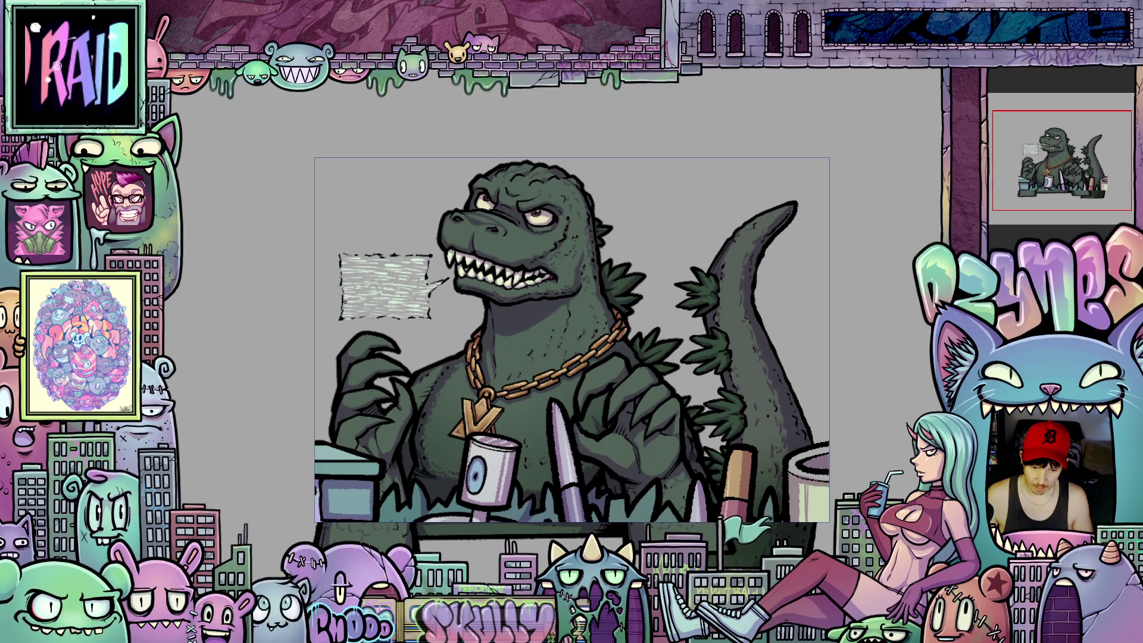
pyautogui.scroll(5, 545, 395)
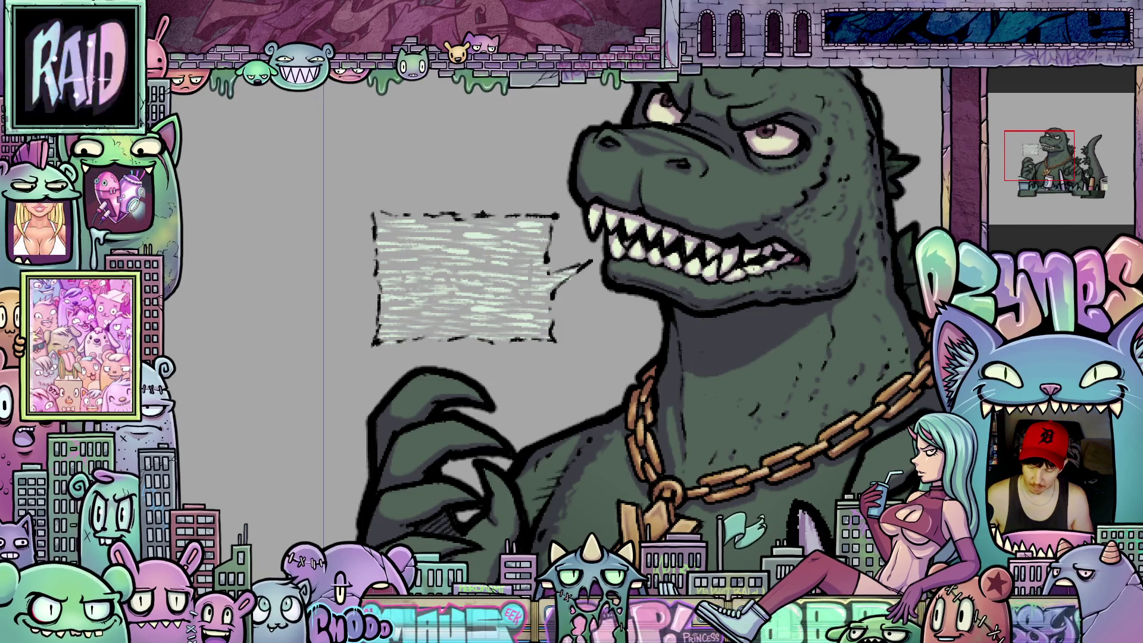
pyautogui.hotkey('ctrl', 'z')
pyautogui.hotkey('ctrl', 'shift', 'z')
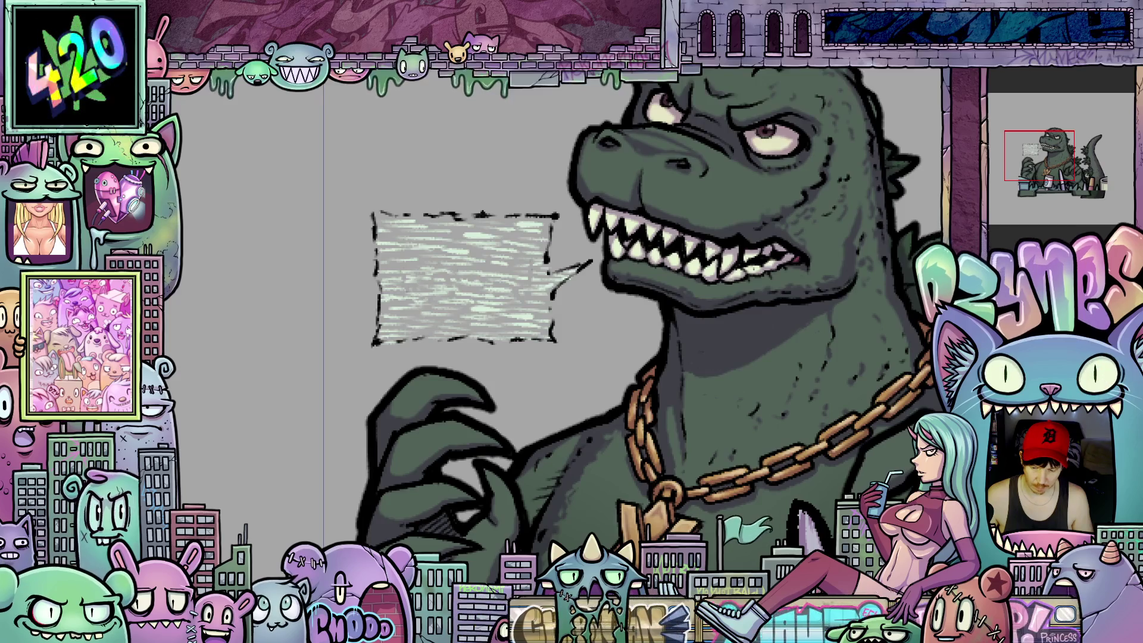
pyautogui.scroll(2, 464, 269)
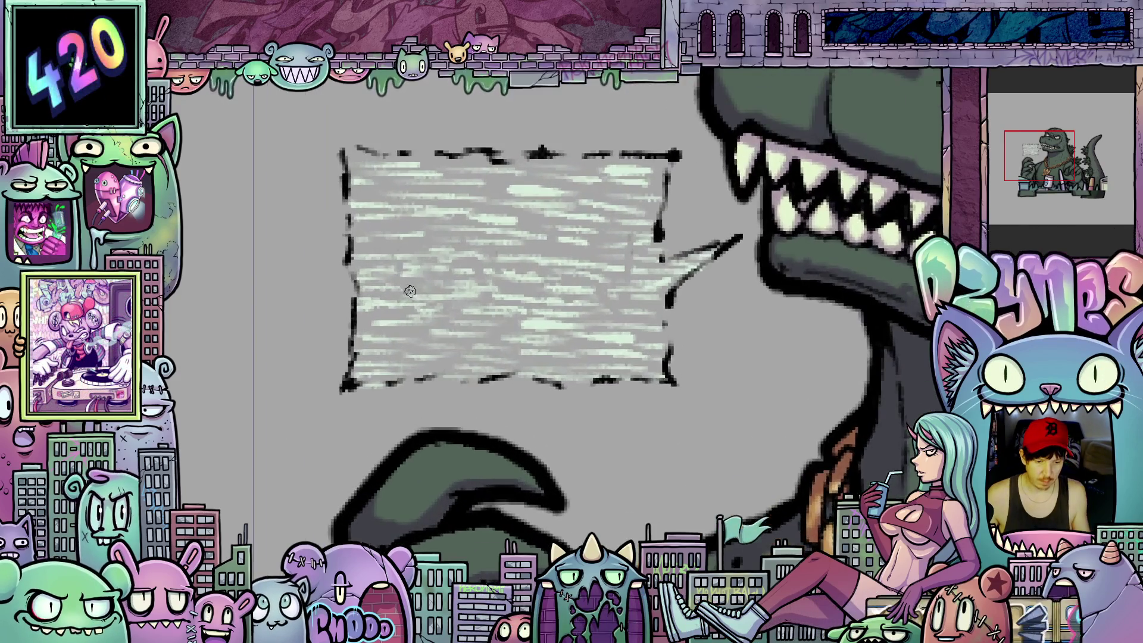
pyautogui.scroll(2, 409, 292)
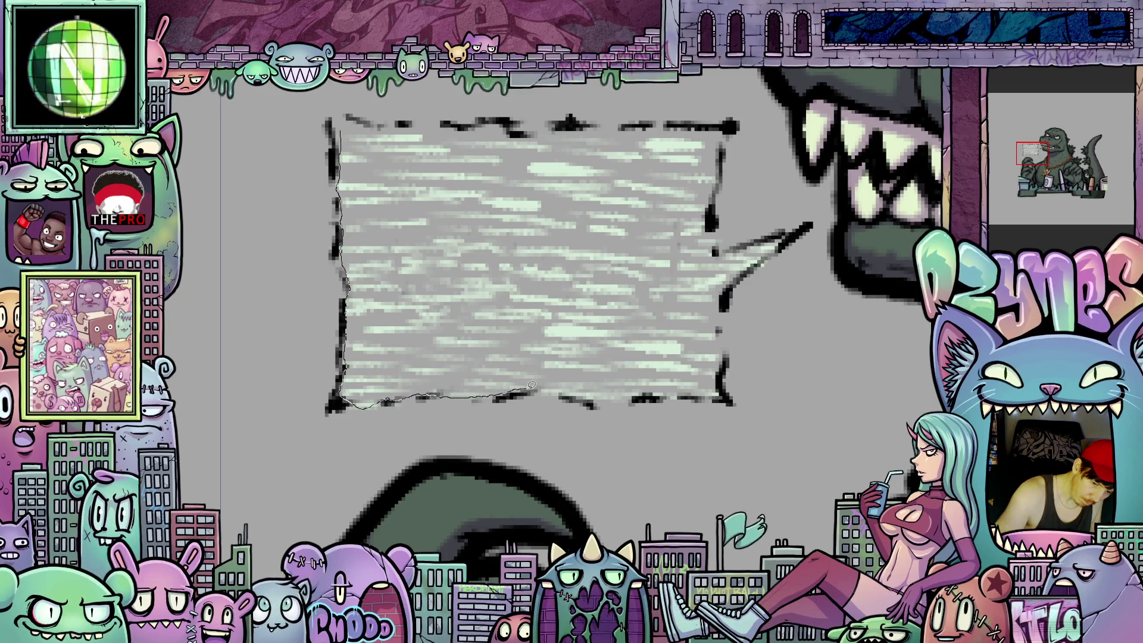
# Darken the bubble's bottom and top outlines with the pen, then lasso the area around the bubble
pyautogui.moveTo(614, 397); pyautogui.dragTo(712, 390)
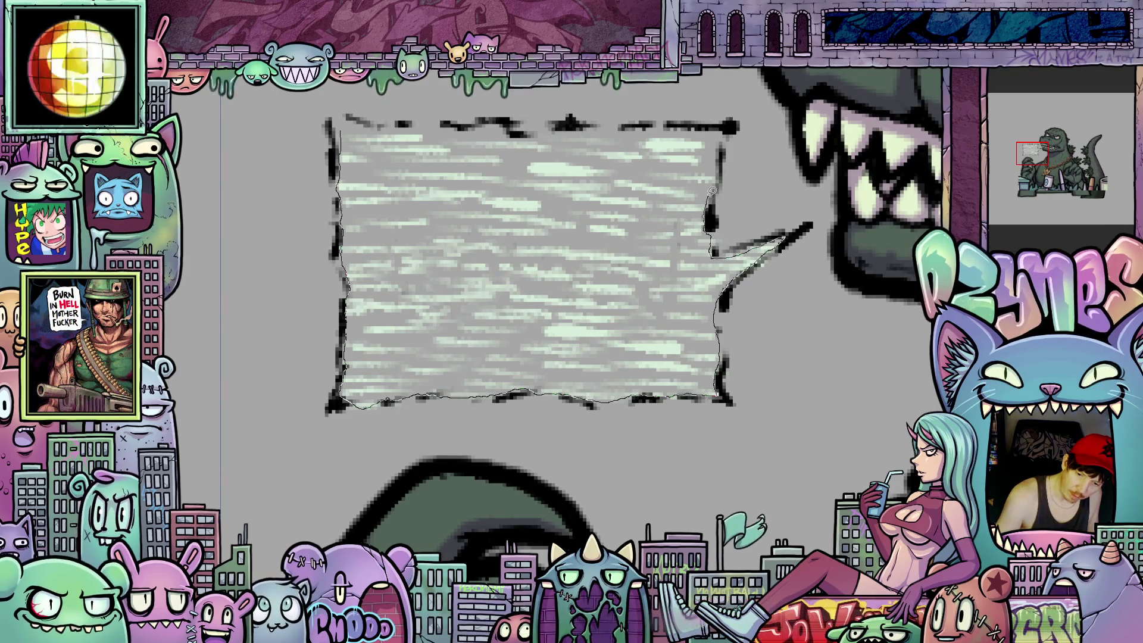
pyautogui.moveTo(718, 165)
pyautogui.mouseDown()
pyautogui.moveTo(616, 129)
pyautogui.moveTo(466, 130)
pyautogui.mouseUp()
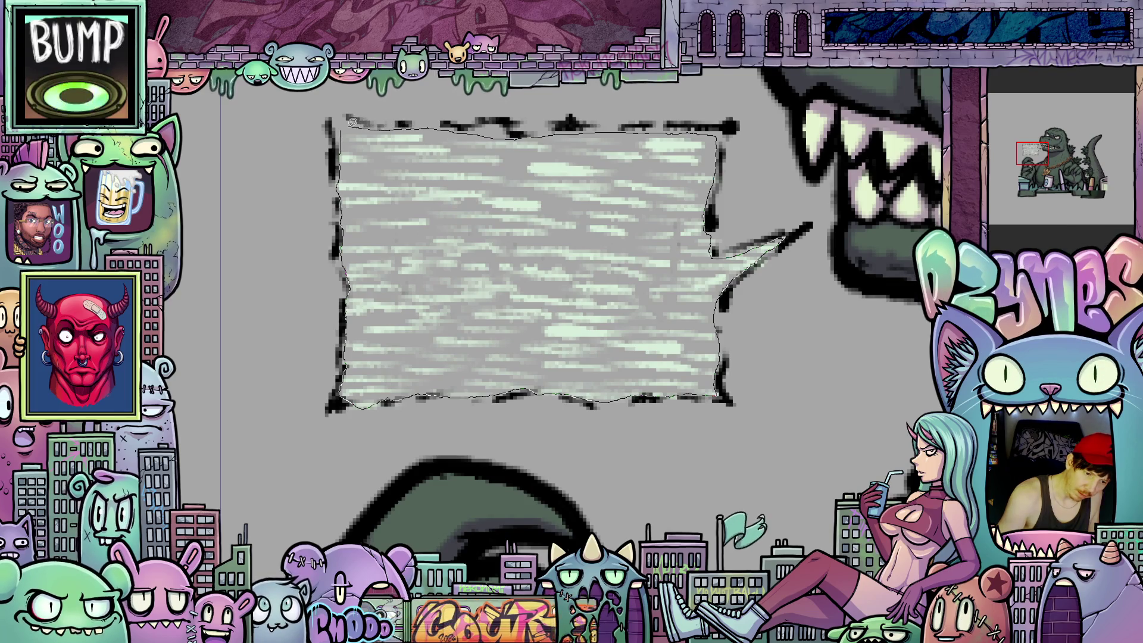
pyautogui.moveTo(388, 128); pyautogui.dragTo(349, 134)
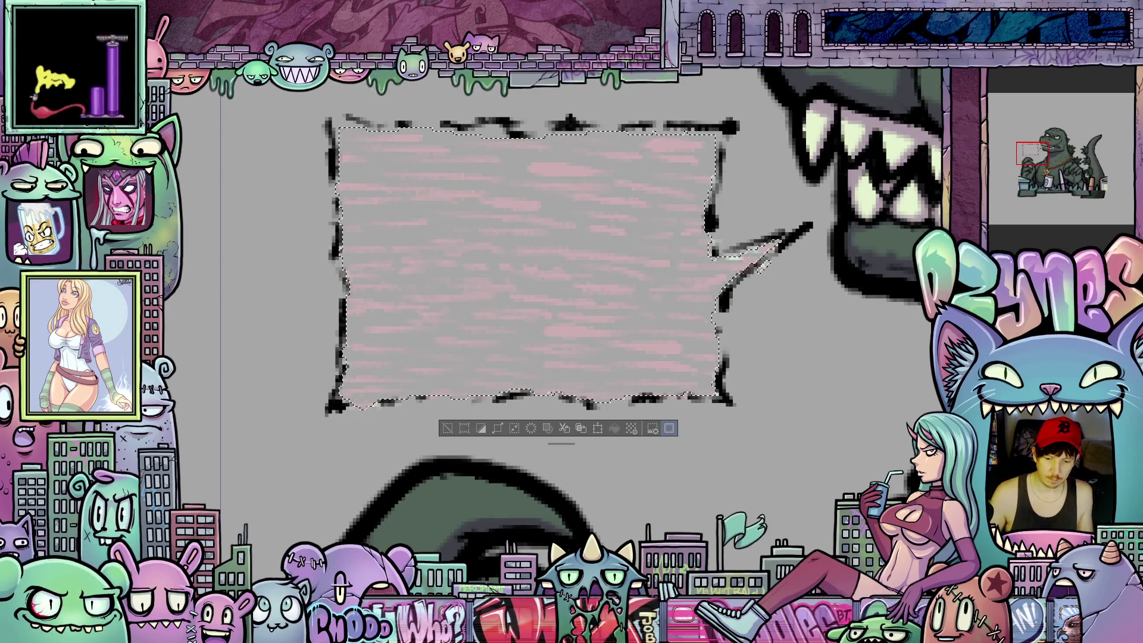
# Clear the selection around the speech bubble with Ctrl+D
pyautogui.hotkey('ctrl', 'd')
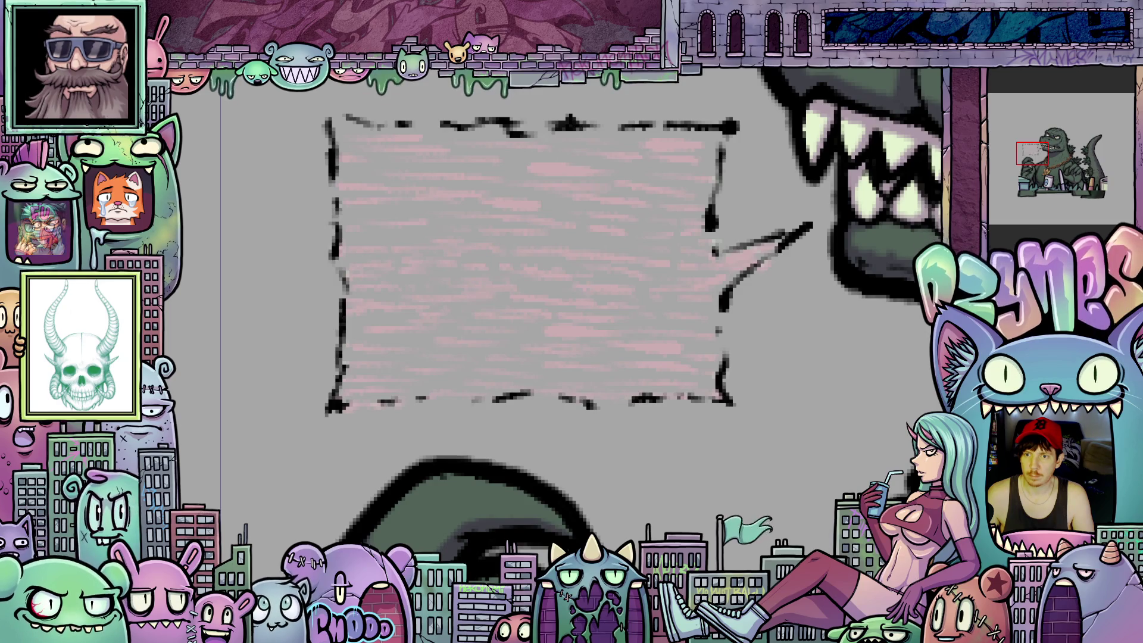
pyautogui.scroll(-1, 804, 256)
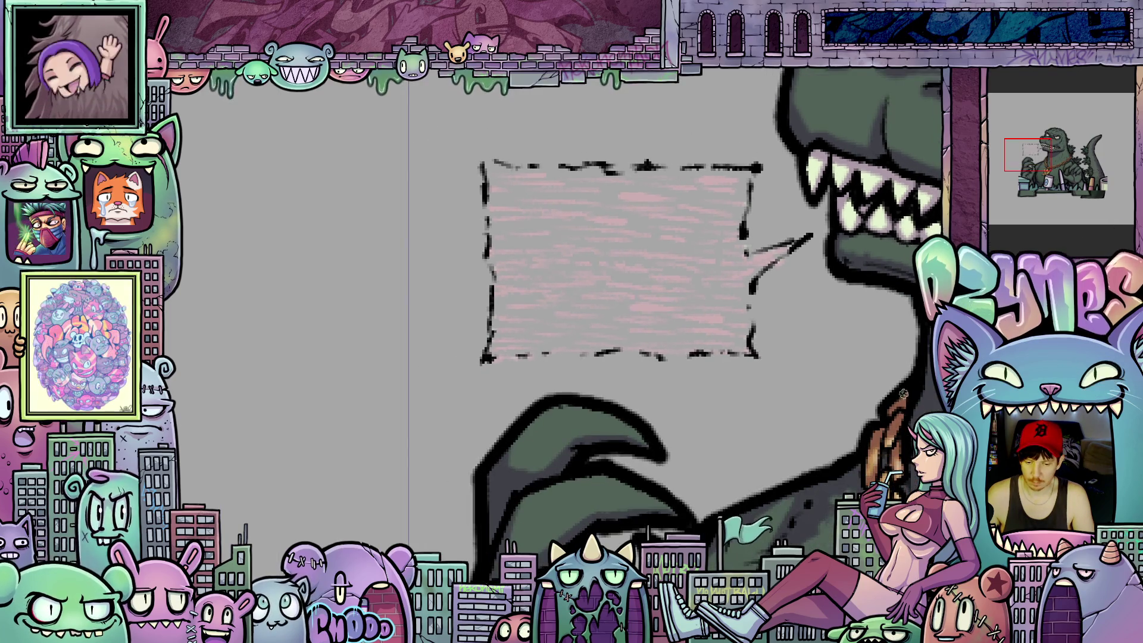
pyautogui.scroll(1, 803, 256)
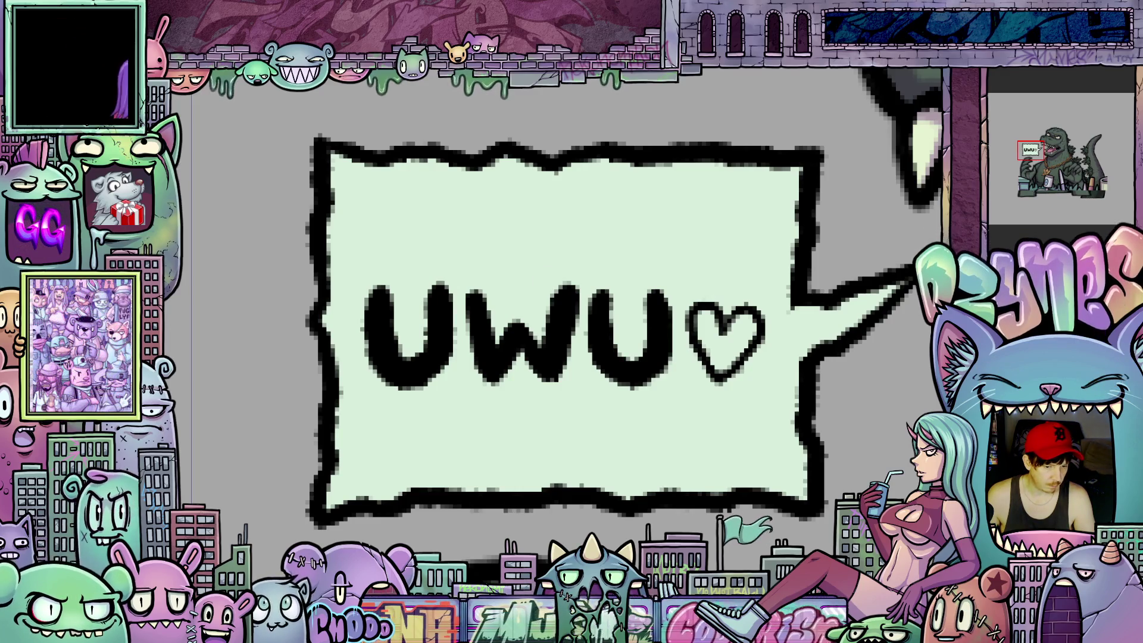
pyautogui.scroll(-6, 741, 285)
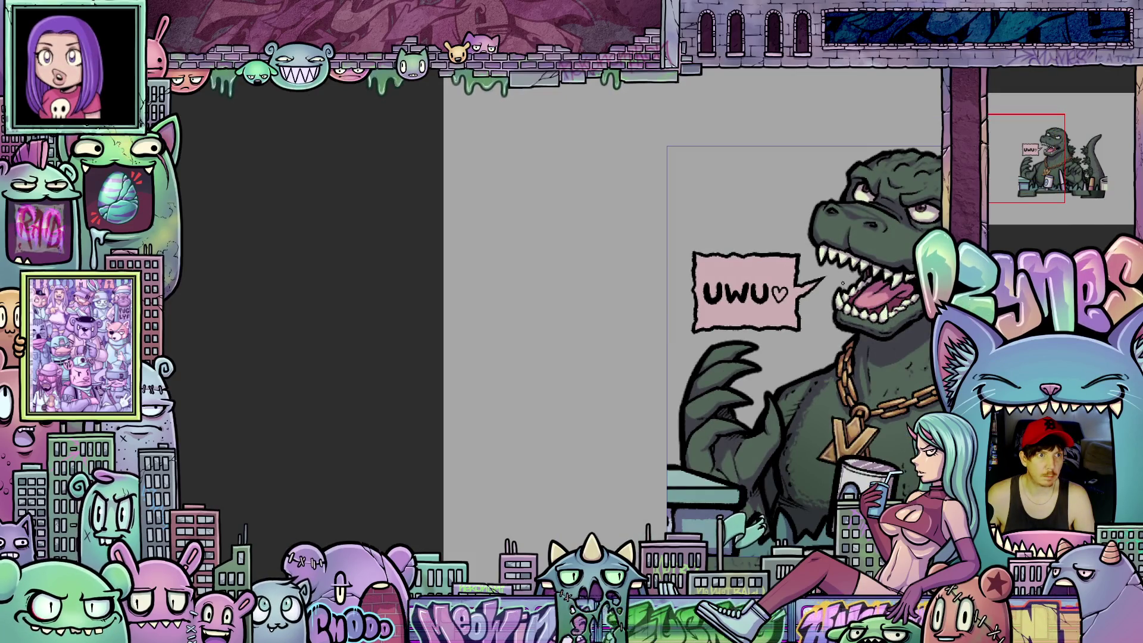
pyautogui.scroll(5, 740, 285)
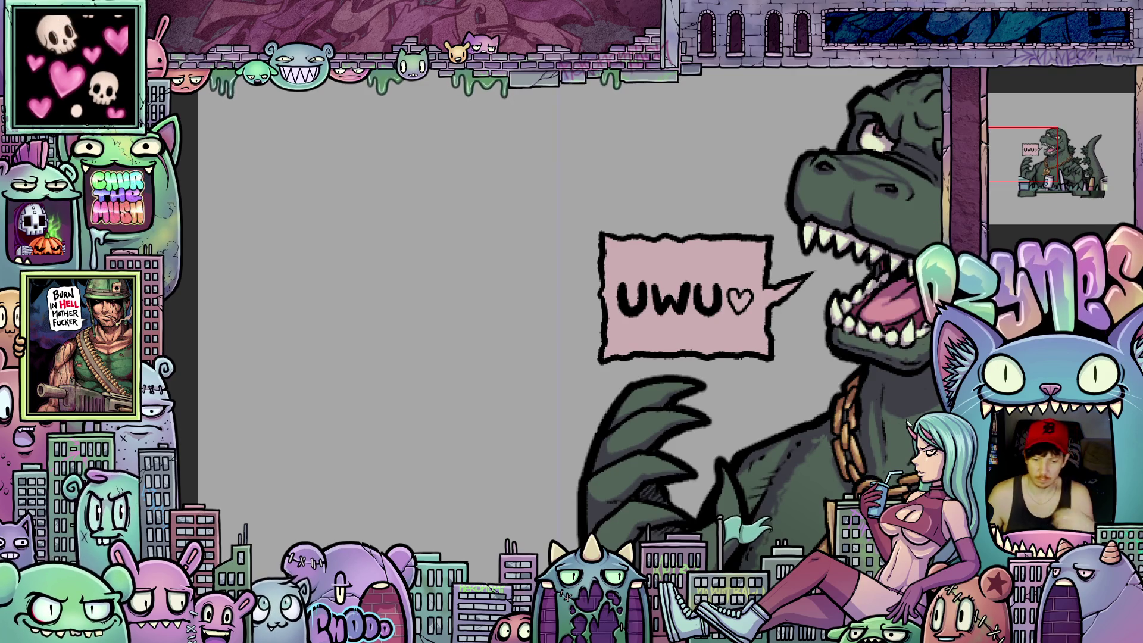
pyautogui.scroll(-1, 823, 401)
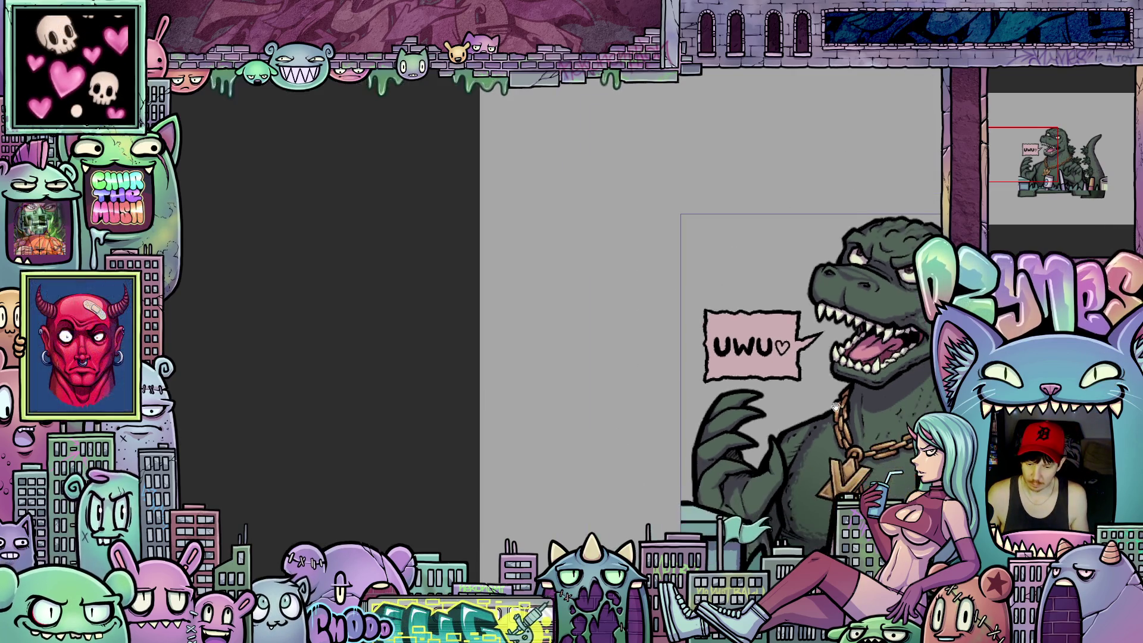
pyautogui.scroll(-2, 822, 401)
pyautogui.scroll(-1, 823, 400)
pyautogui.scroll(-1, 822, 400)
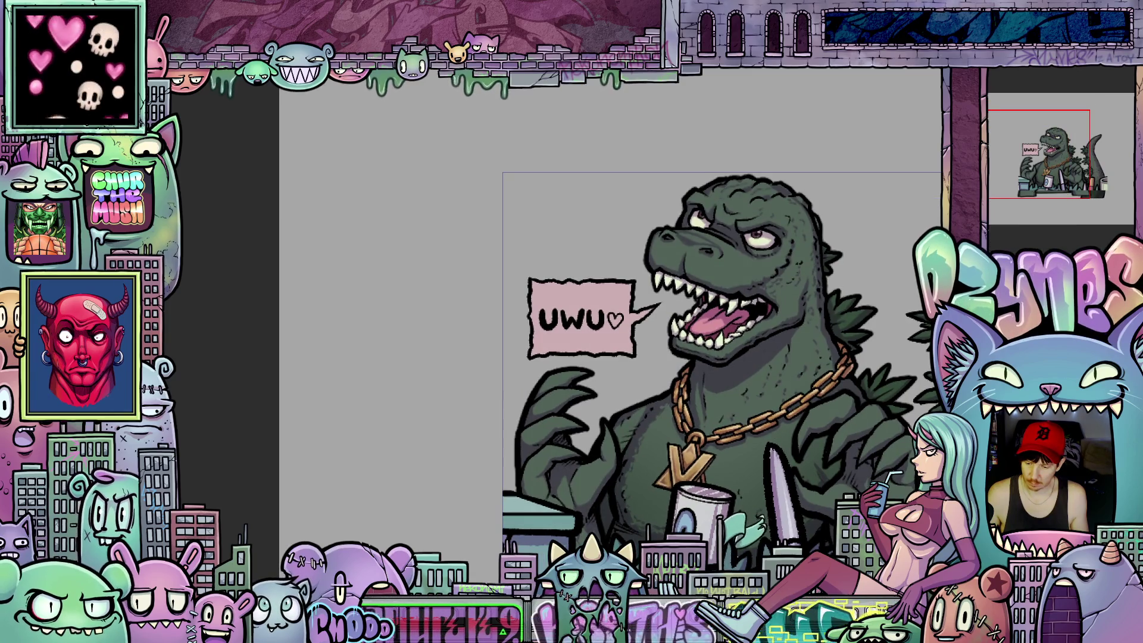
# Undo back to the pale green bubble, then fill it pink from the right-click quick options
pyautogui.hotkey('ctrl', 'z')
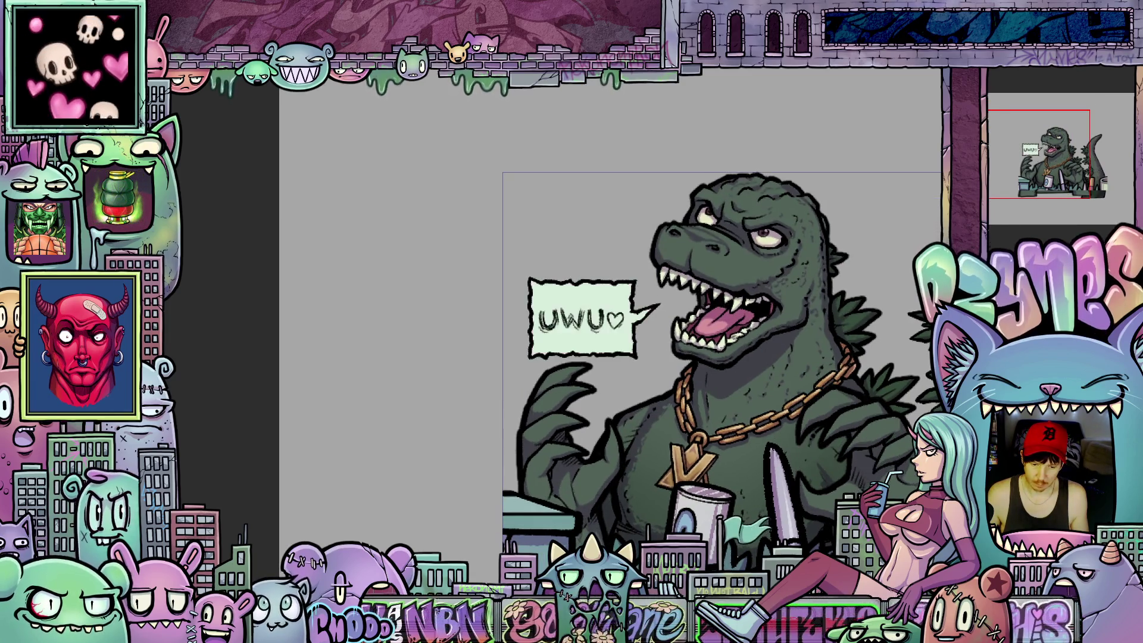
pyautogui.rightClick(210, 125)
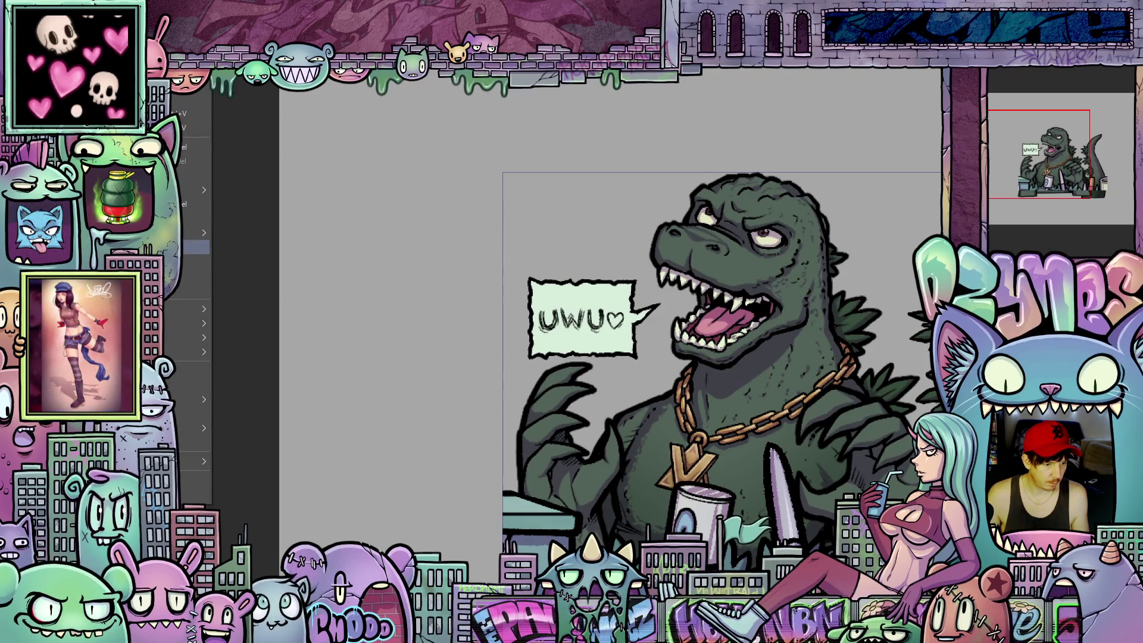
pyautogui.click(210, 259)
pyautogui.scroll(3, 556, 480)
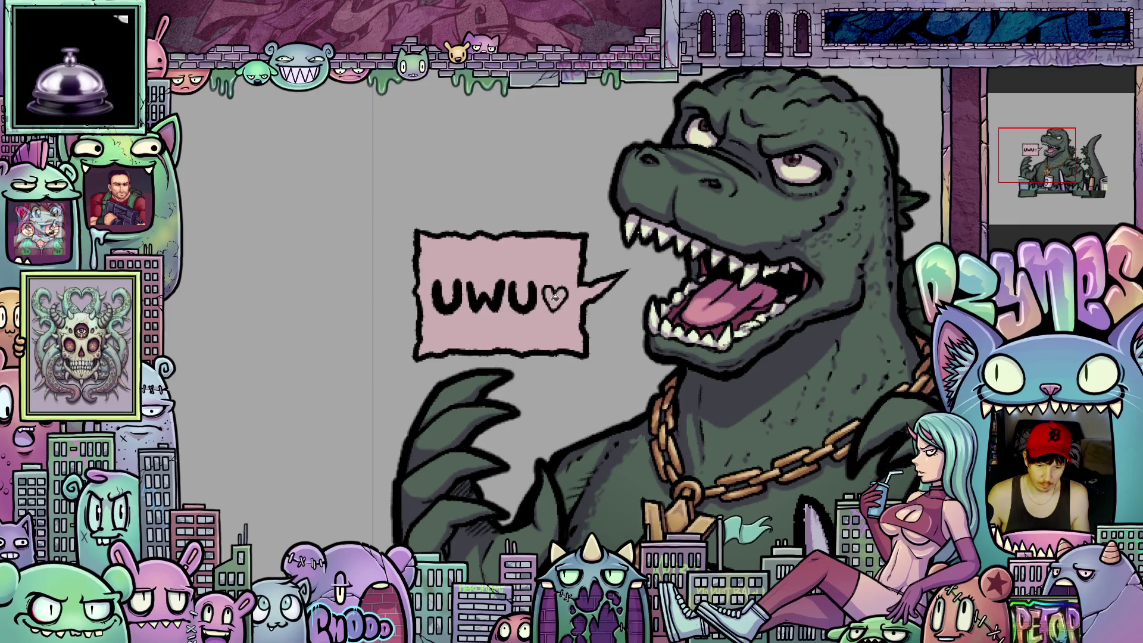
pyautogui.scroll(-2, 564, 292)
pyautogui.scroll(-2, 564, 293)
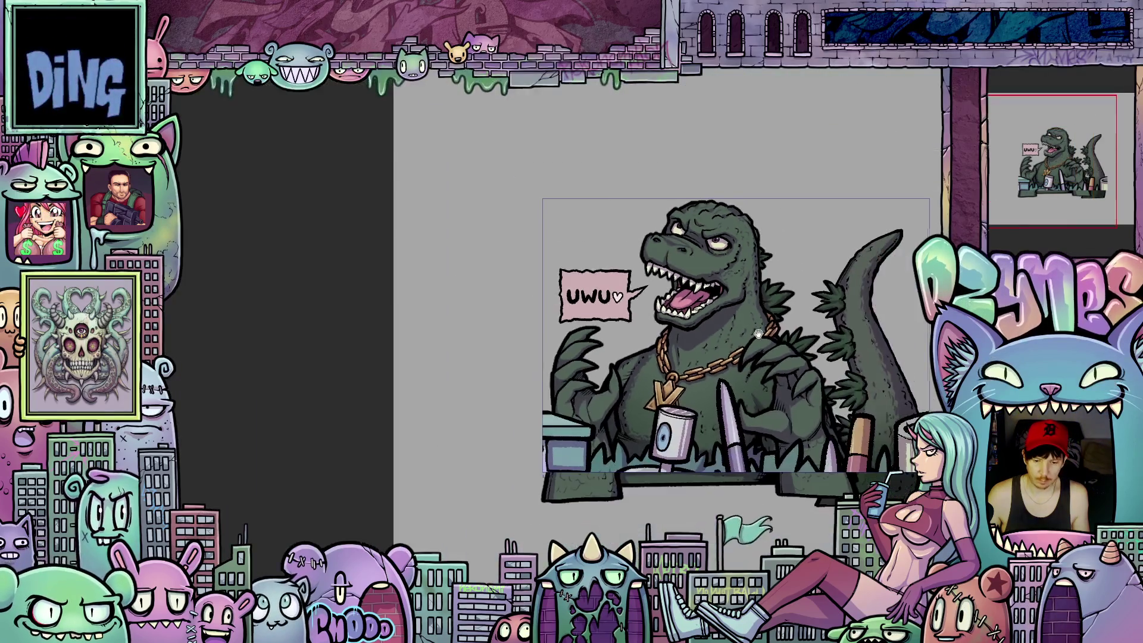
pyautogui.moveTo(678, 357); pyautogui.dragTo(641, 342)
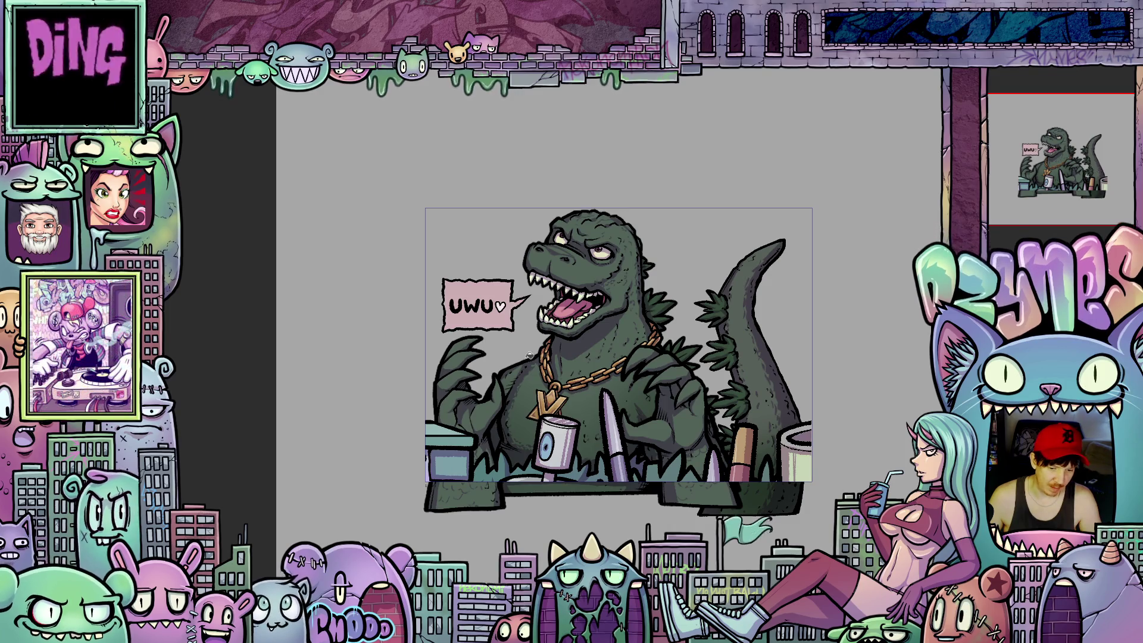
pyautogui.scroll(3, 625, 357)
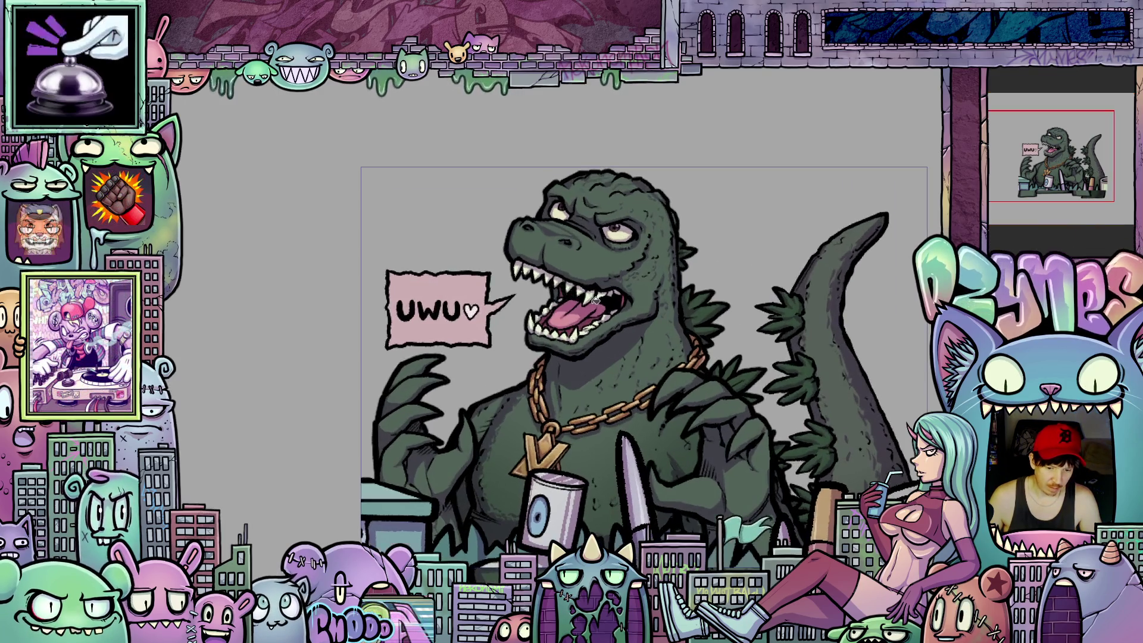
pyautogui.scroll(-2, 625, 357)
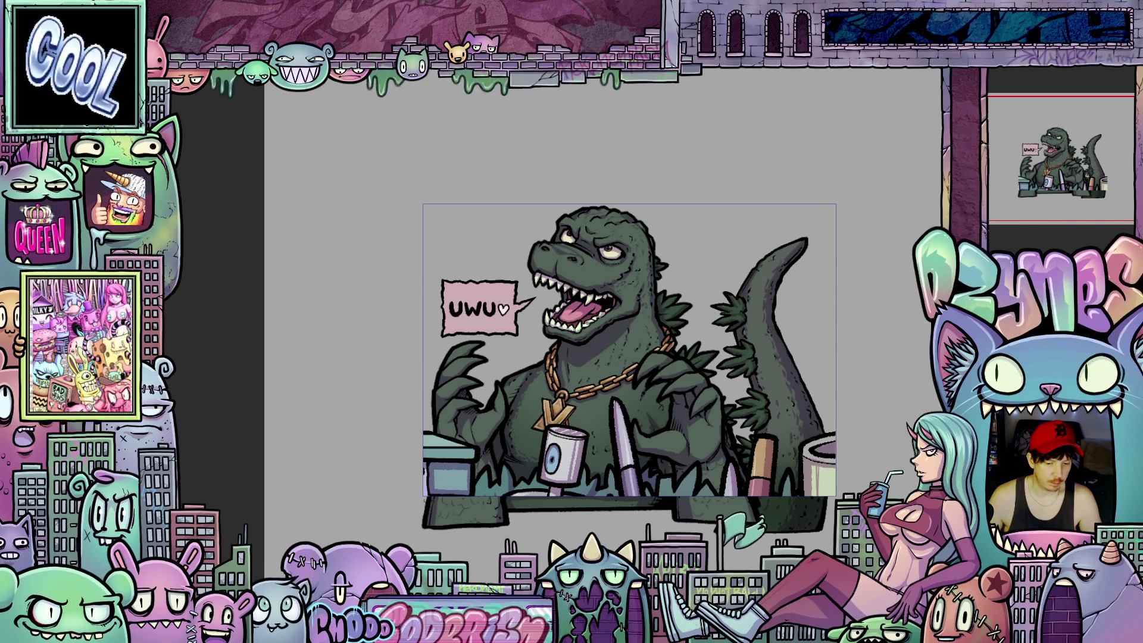
# Hide the kaiju layer so only the foreground city props show
pyautogui.press('Delete')
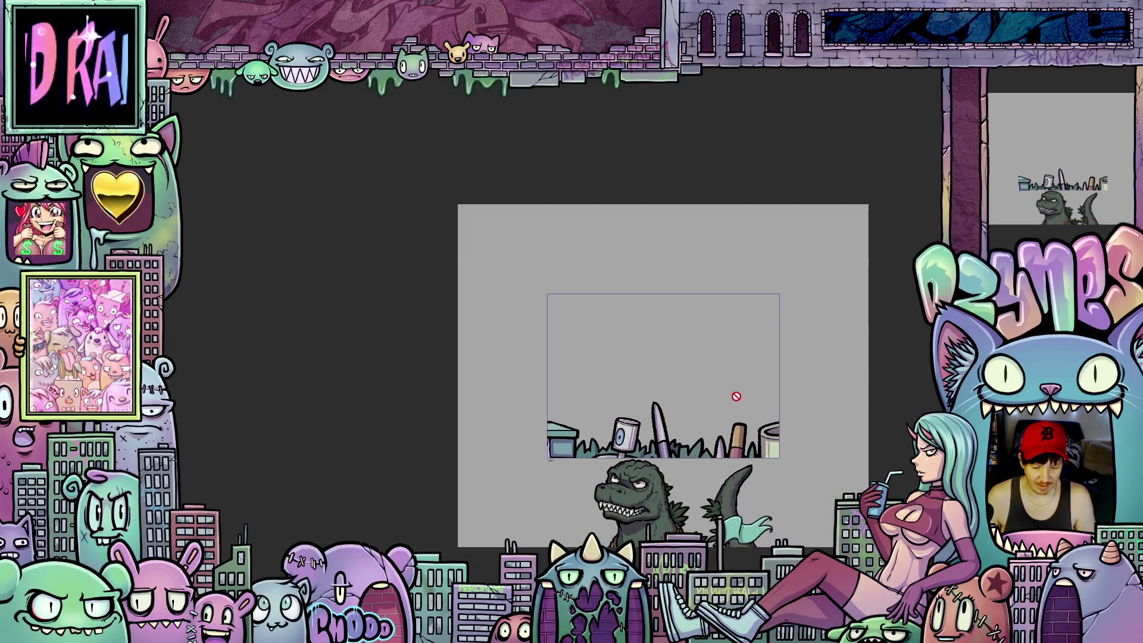
pyautogui.scroll(1, 850, 421)
pyautogui.scroll(2, 817, 418)
pyautogui.scroll(-1, 816, 418)
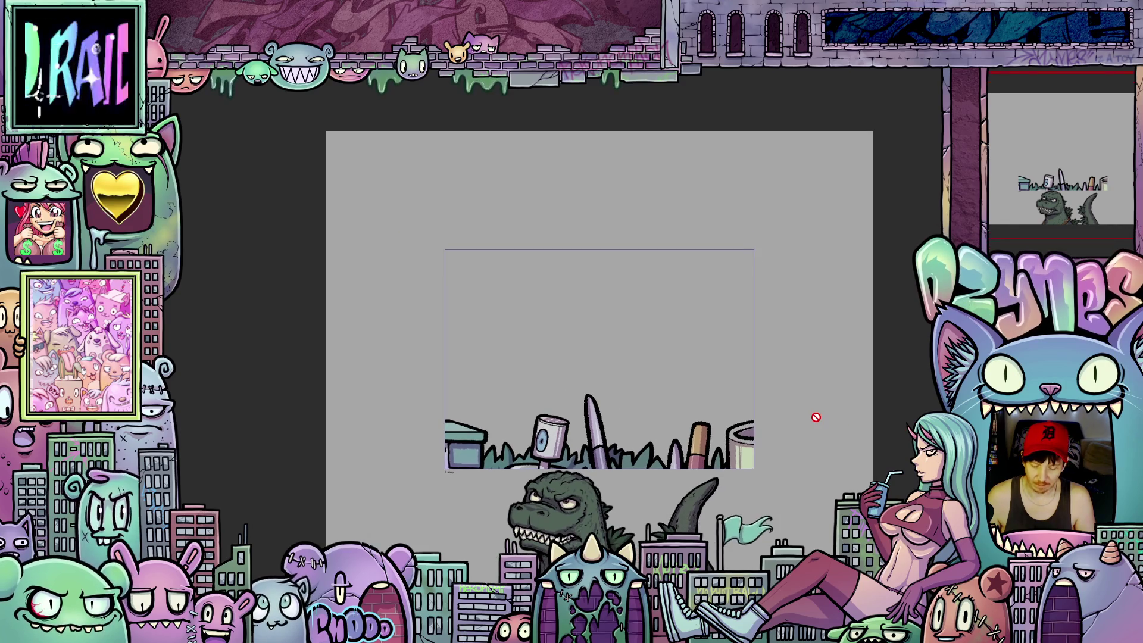
pyautogui.scroll(-1, 836, 413)
# Pan the canvas toward the upper left while the kaiju animation loops
pyautogui.moveTo(837, 402); pyautogui.dragTo(771, 372)
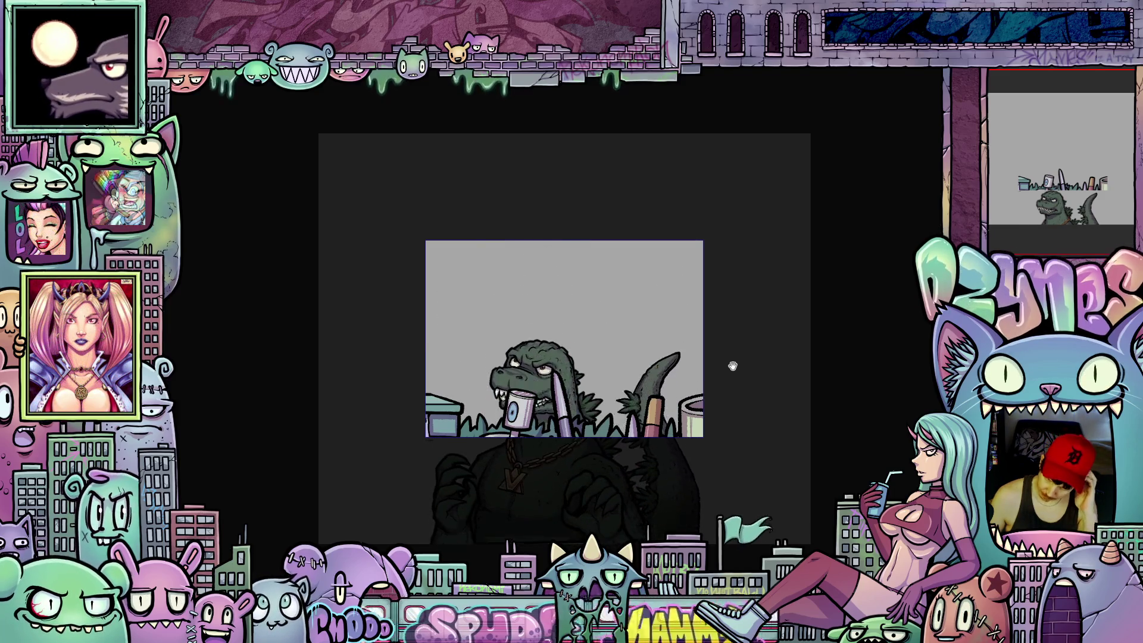
pyautogui.scroll(-3, 732, 367)
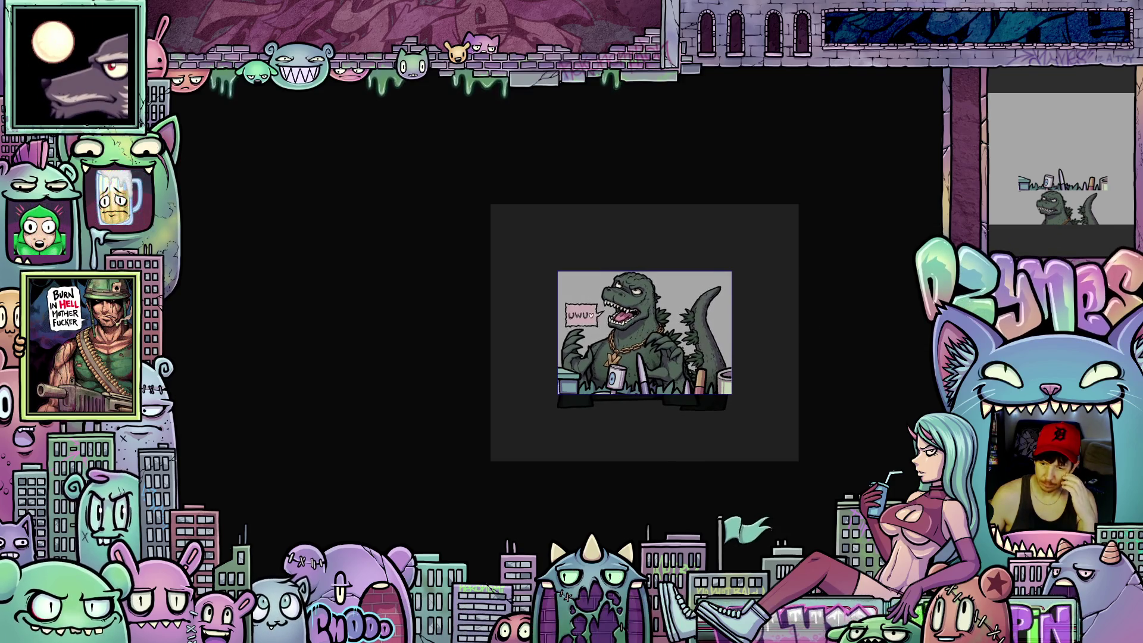
pyautogui.scroll(1, 791, 332)
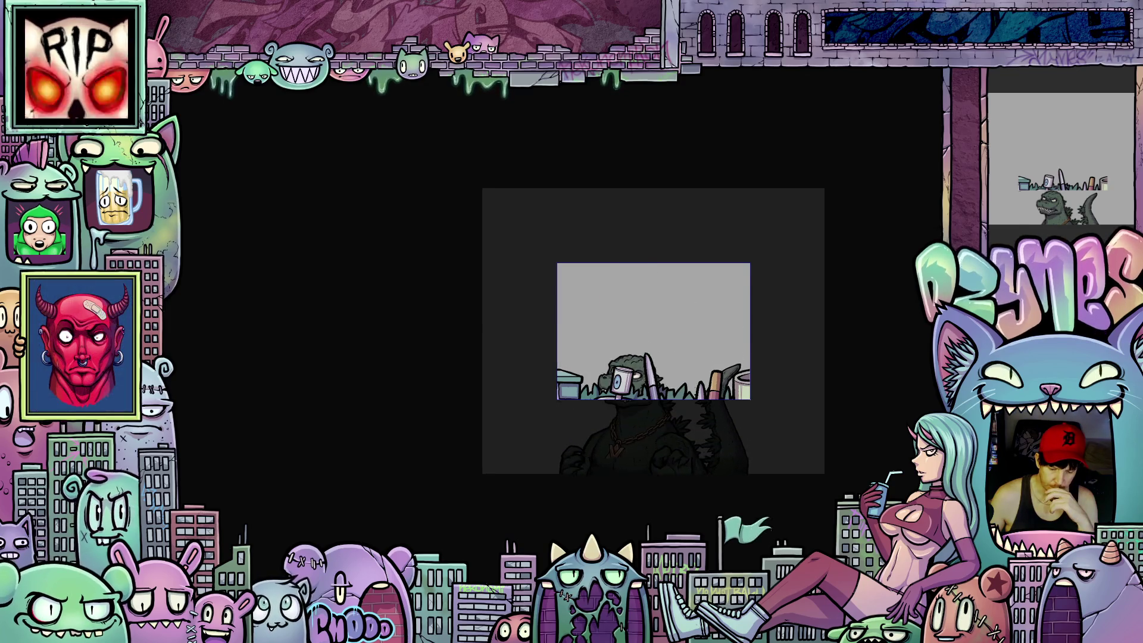
pyautogui.moveTo(817, 367); pyautogui.dragTo(741, 368)
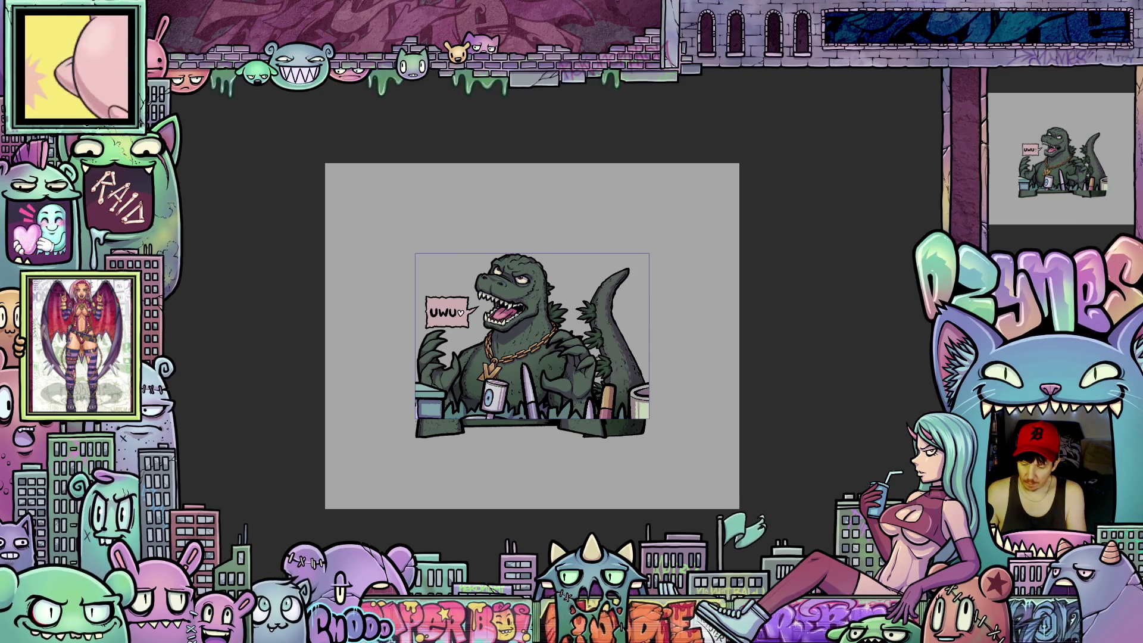
pyautogui.scroll(2, 440, 282)
pyautogui.scroll(2, 440, 282)
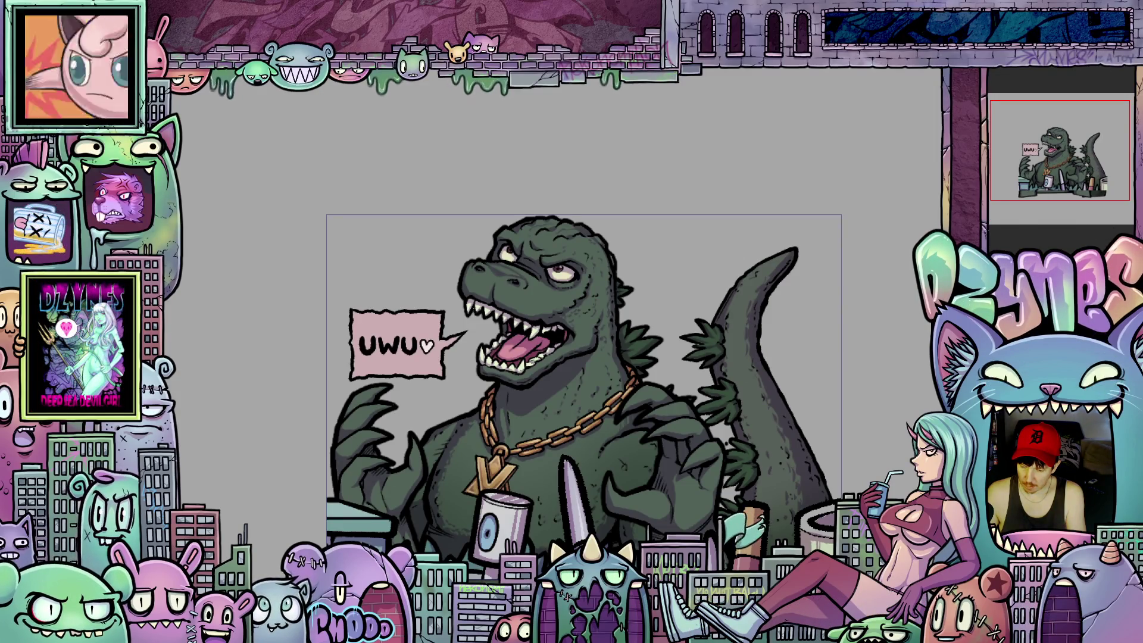
pyautogui.scroll(-1, 571, 357)
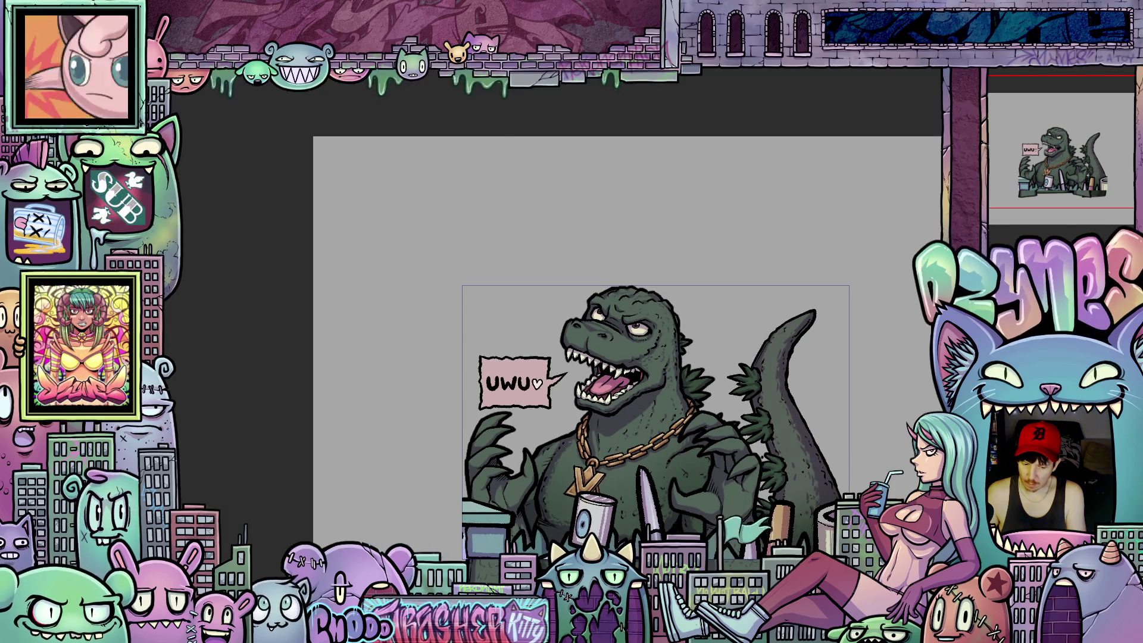
pyautogui.scroll(1, 572, 358)
pyautogui.scroll(-1, 607, 393)
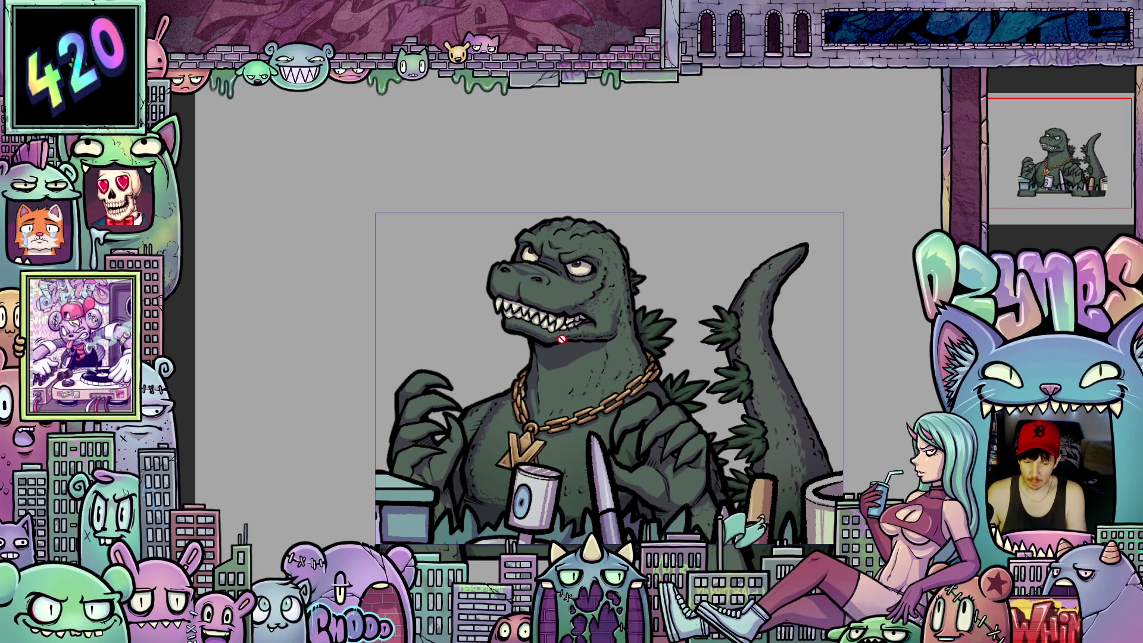
pyautogui.scroll(1, 561, 338)
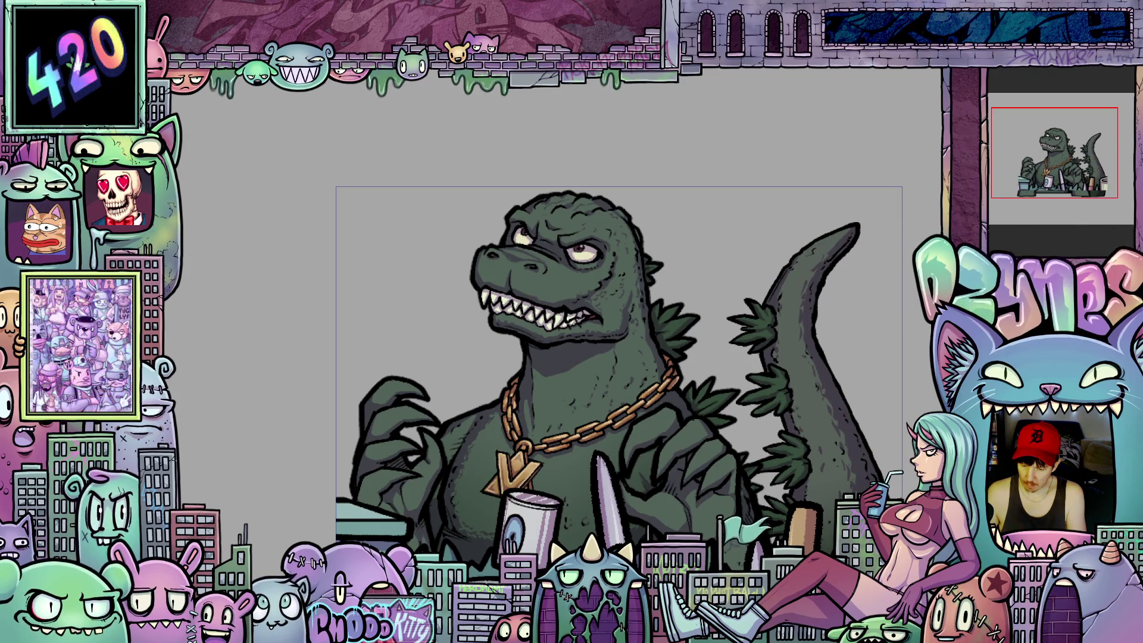
pyautogui.scroll(1, 552, 287)
pyautogui.scroll(1, 552, 287)
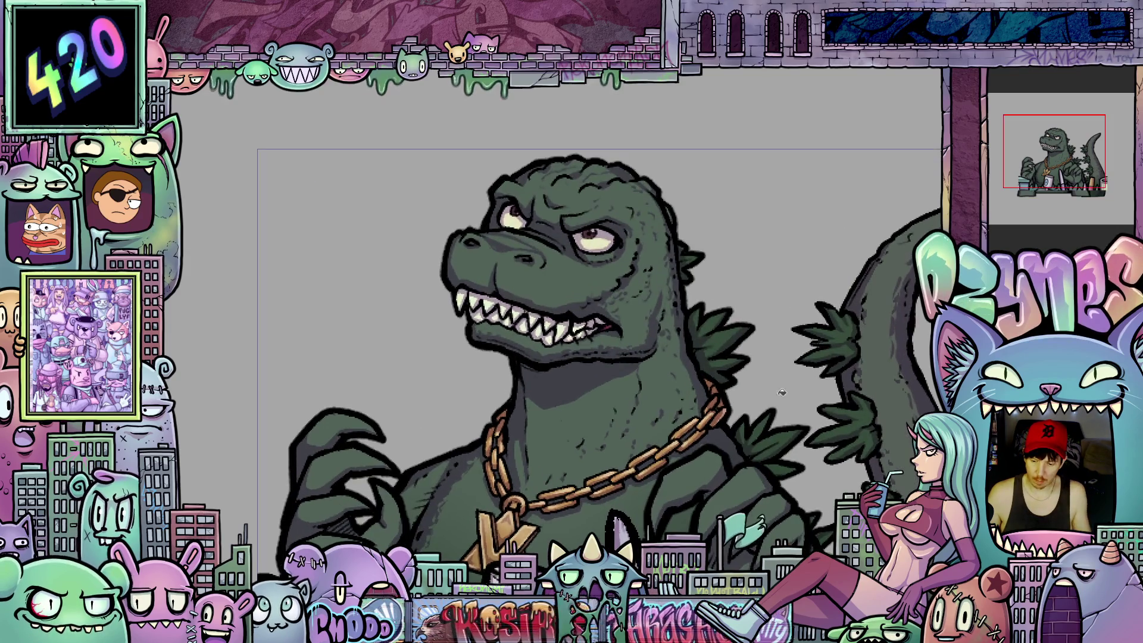
pyautogui.scroll(1, 551, 286)
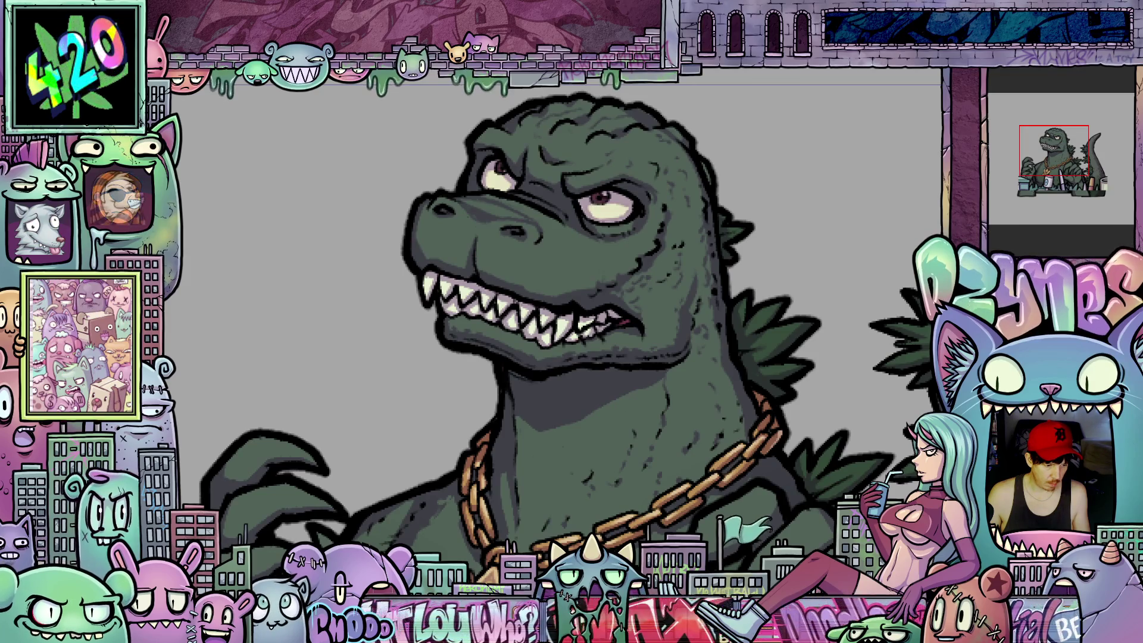
pyautogui.scroll(1, 315, 243)
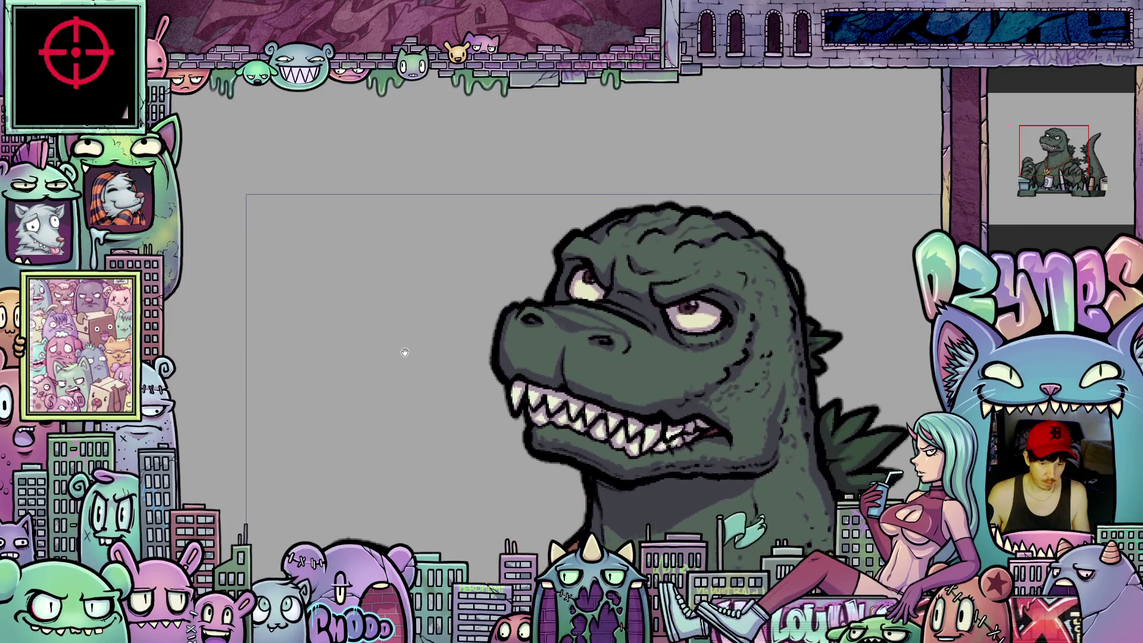
pyautogui.scroll(1, 314, 243)
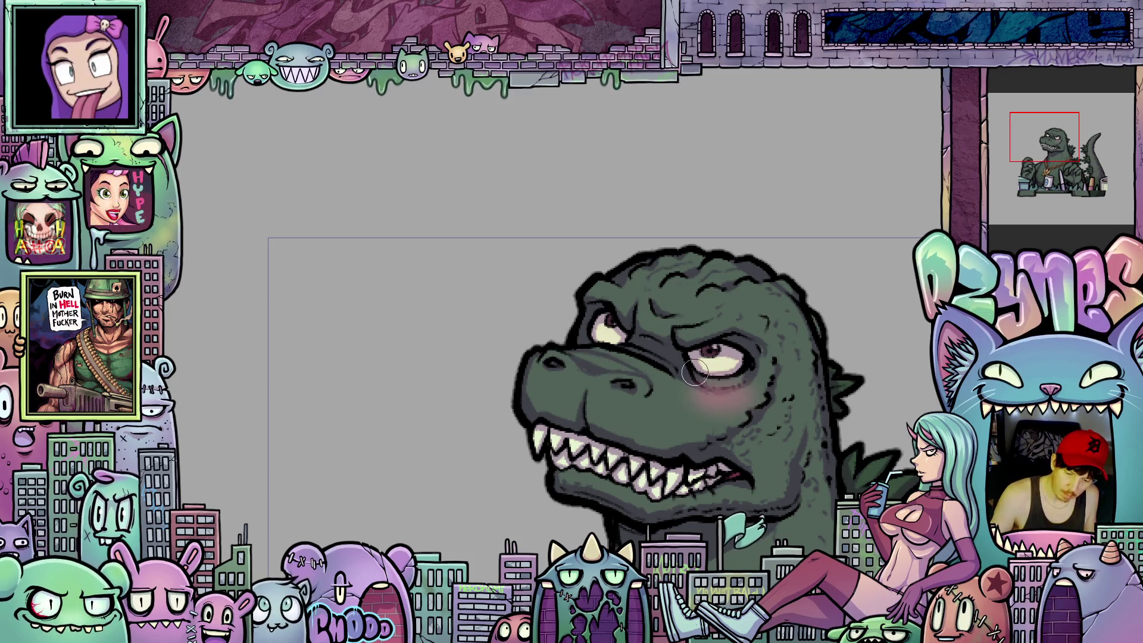
# Pan the canvas to reveal the area above the kaiju's head while touching up the blush
pyautogui.moveTo(778, 467); pyautogui.dragTo(652, 391)
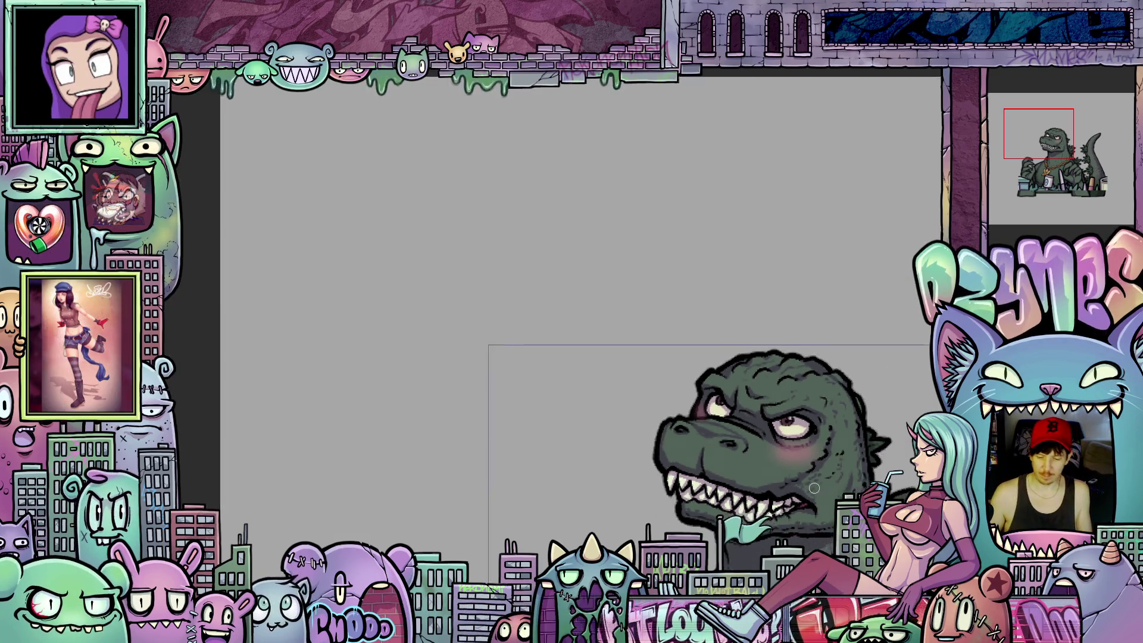
pyautogui.scroll(-2, 696, 433)
pyautogui.scroll(-2, 714, 446)
pyautogui.scroll(-1, 739, 471)
pyautogui.moveTo(739, 471); pyautogui.dragTo(741, 478)
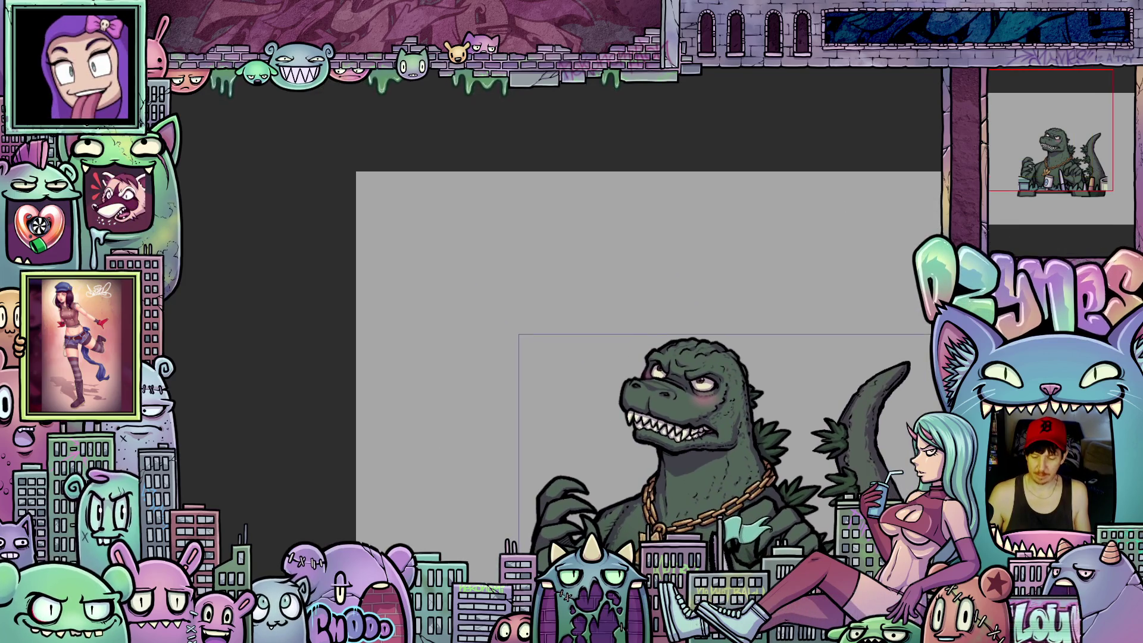
pyautogui.scroll(2, 728, 425)
pyautogui.scroll(2, 696, 375)
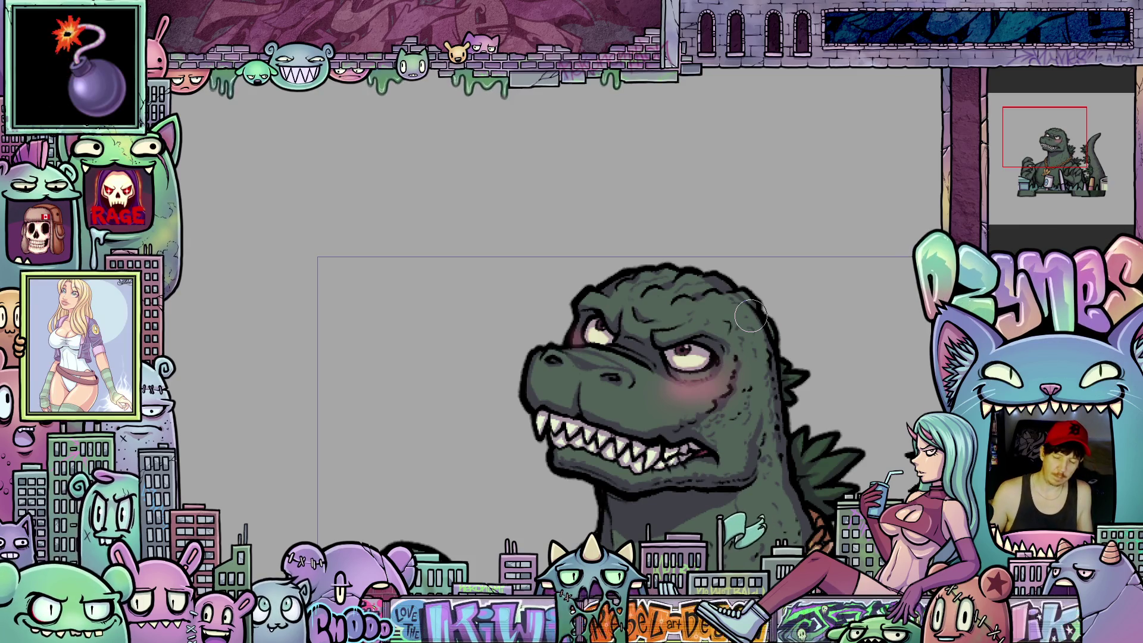
pyautogui.scroll(-1, 763, 449)
pyautogui.scroll(-1, 763, 450)
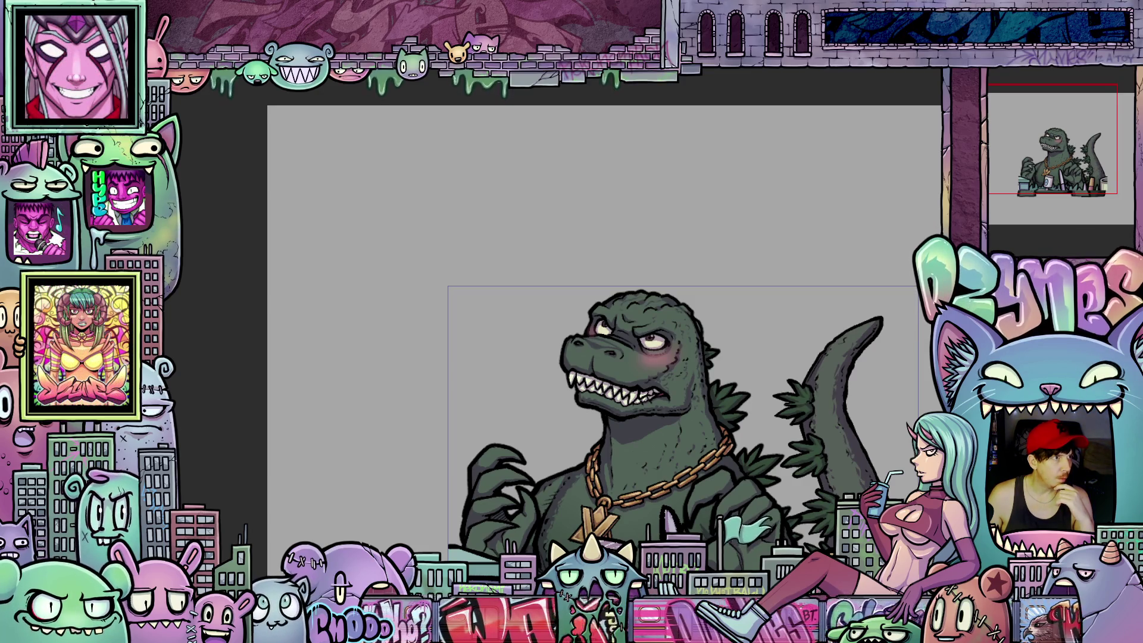
pyautogui.scroll(5, 603, 357)
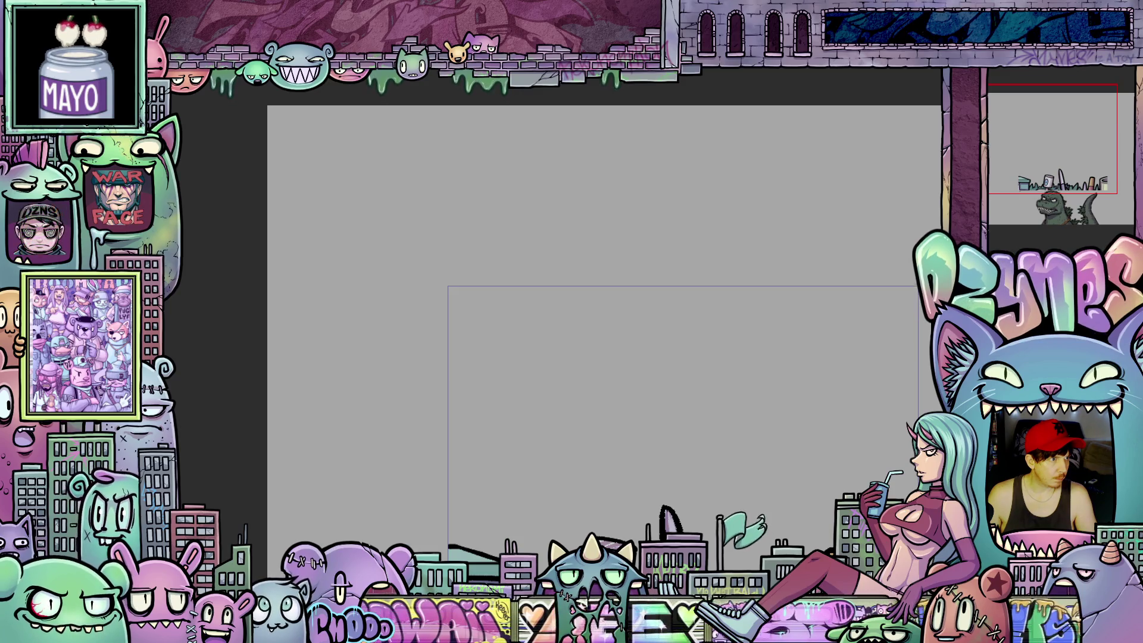
# Paste the kaiju artwork back onto the canvas with Ctrl+V
pyautogui.hotkey('ctrl', 'v')
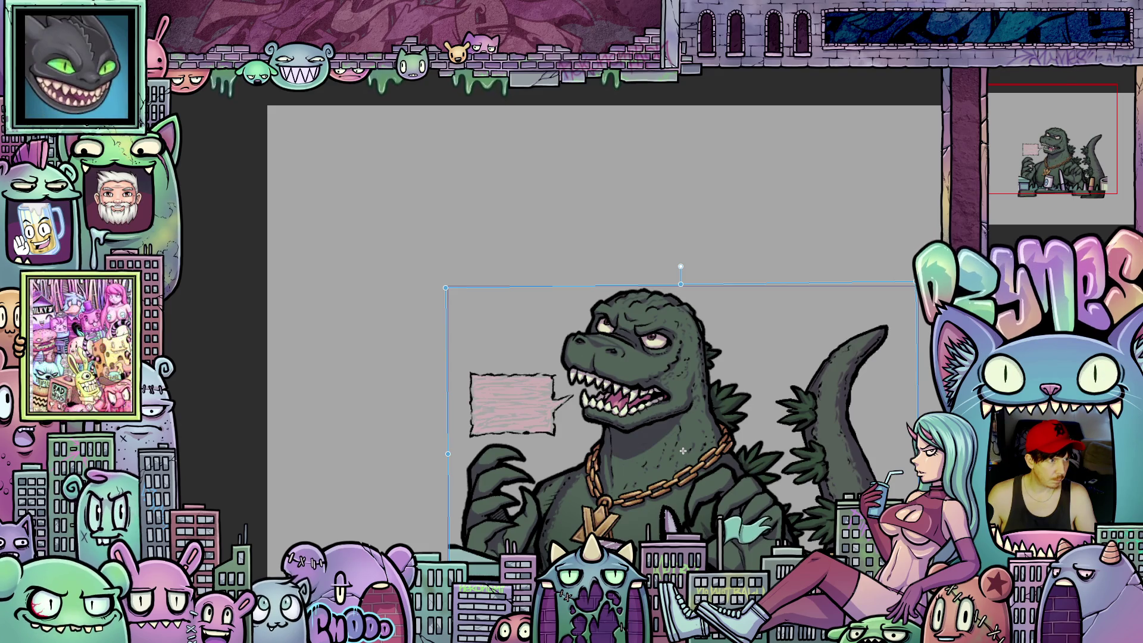
# Switch to the open-mouth animation frame and clear the selection around the bubble
pyautogui.press('Right')
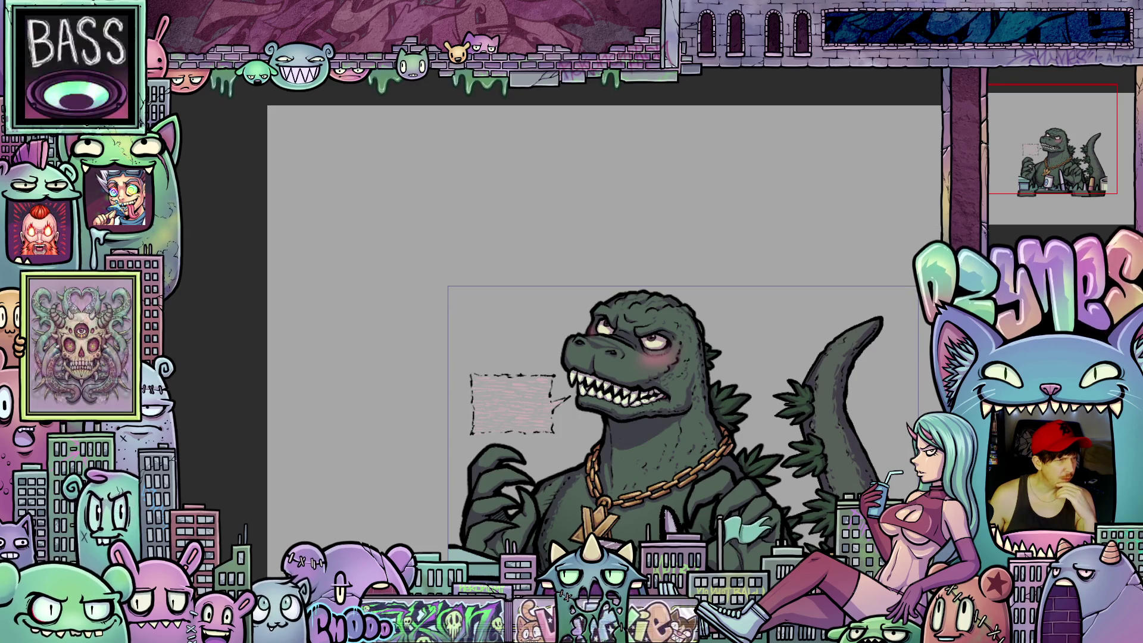
pyautogui.hotkey('ctrl', 'd')
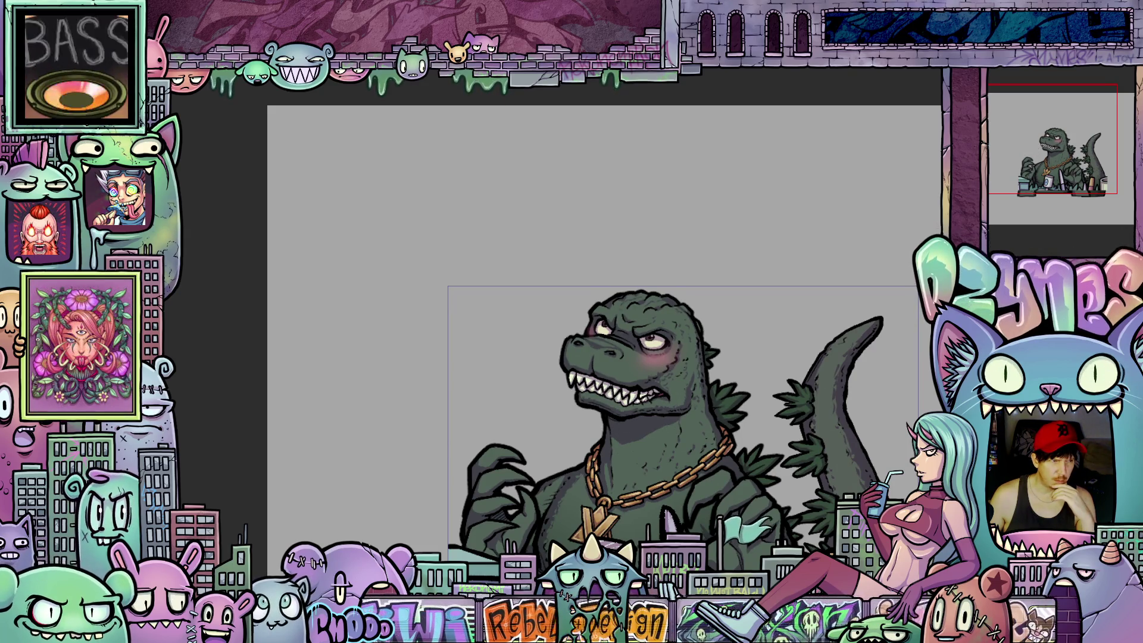
# Switch the timeline to the open-mouth cel carrying the pink UWU♡ bubble
pyautogui.hotkey('ctrl', 'z')
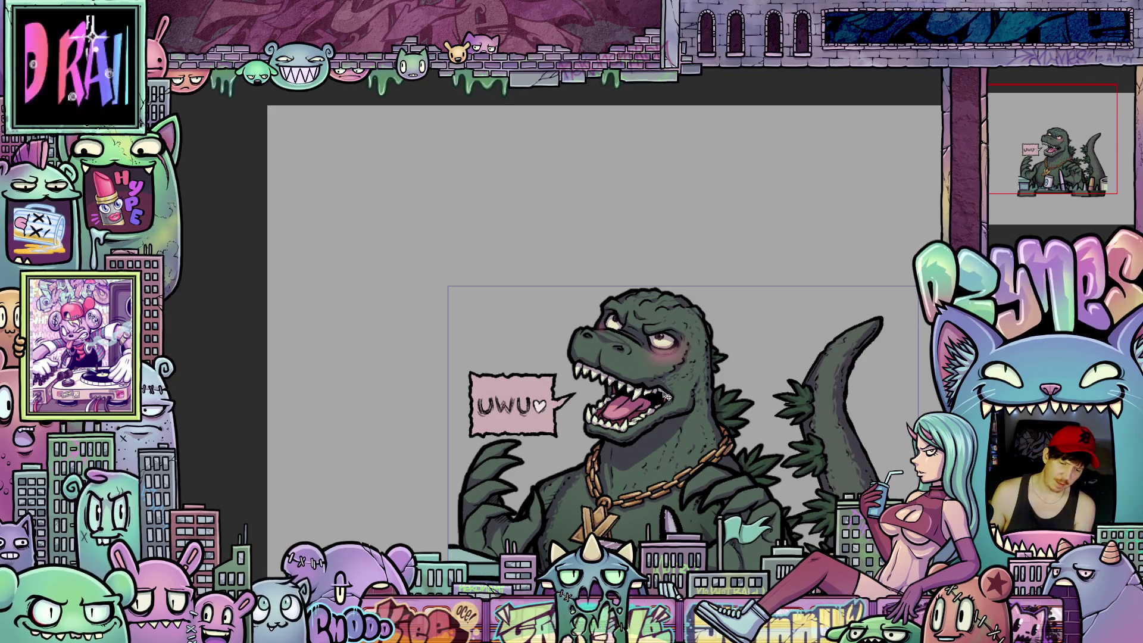
pyautogui.scroll(2, 661, 396)
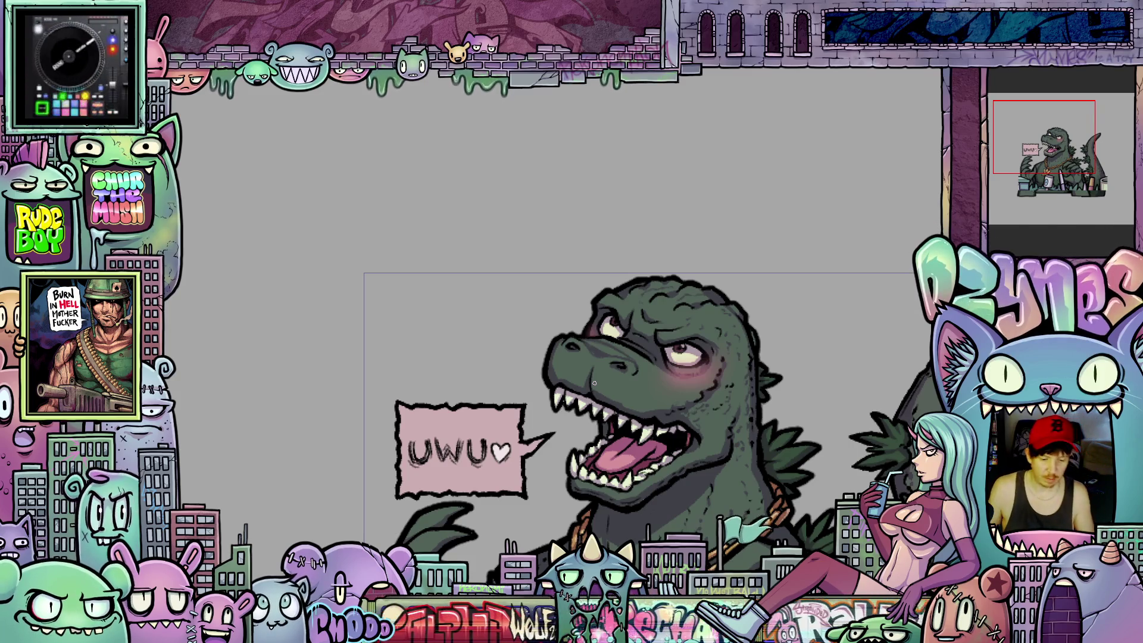
pyautogui.scroll(-3, 650, 424)
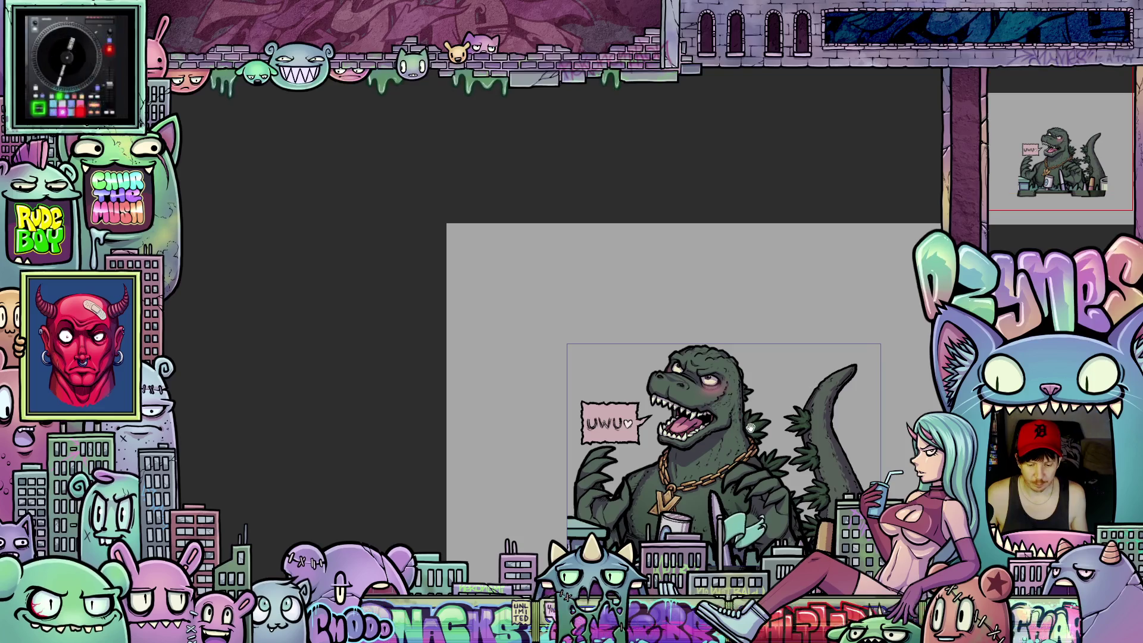
pyautogui.scroll(-2, 627, 344)
pyautogui.moveTo(627, 344); pyautogui.dragTo(643, 350)
pyautogui.scroll(2, 644, 349)
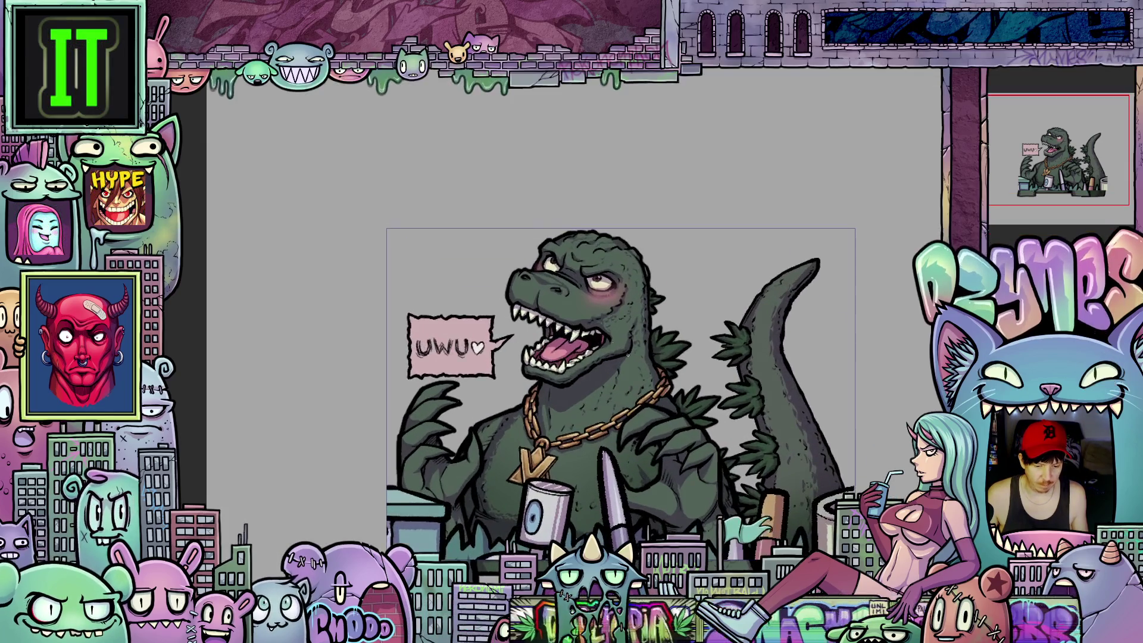
pyautogui.scroll(2, 643, 350)
pyautogui.scroll(2, 644, 350)
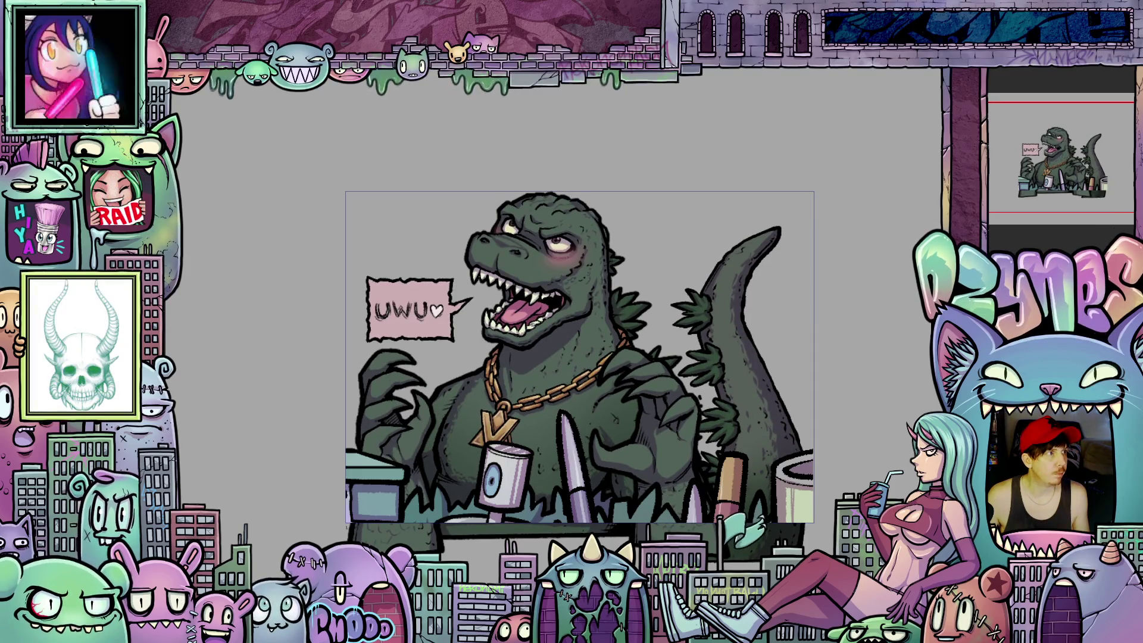
# Free-transform the open-mouth kaiju and nudge it slightly right to match the closed-mouth frame
pyautogui.hotkey('ctrl', 't')
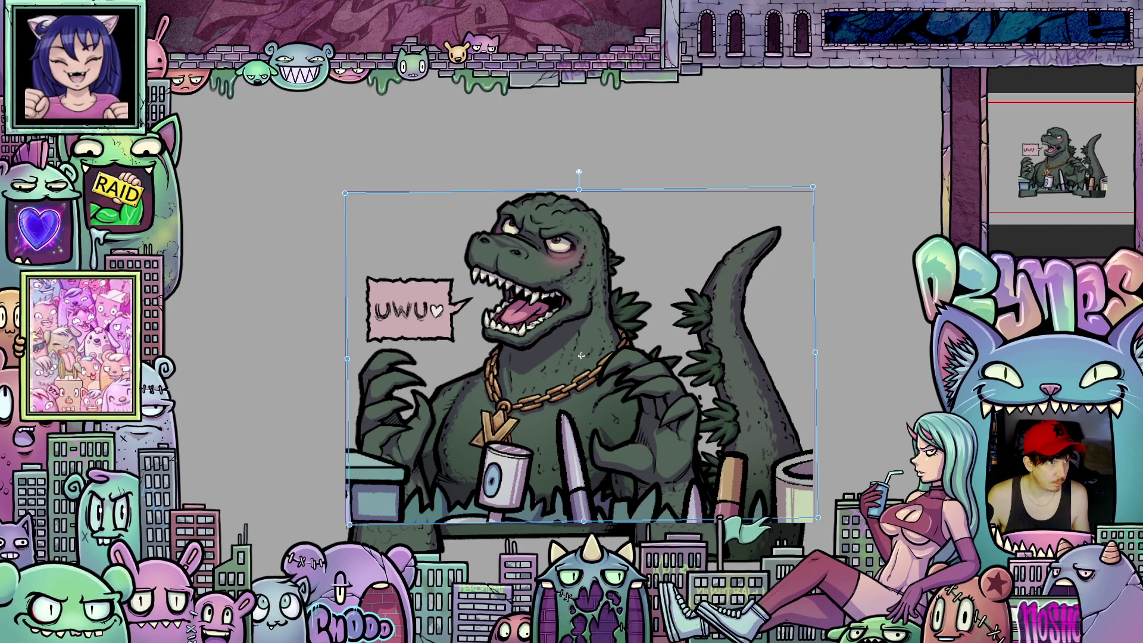
pyautogui.press('Right')
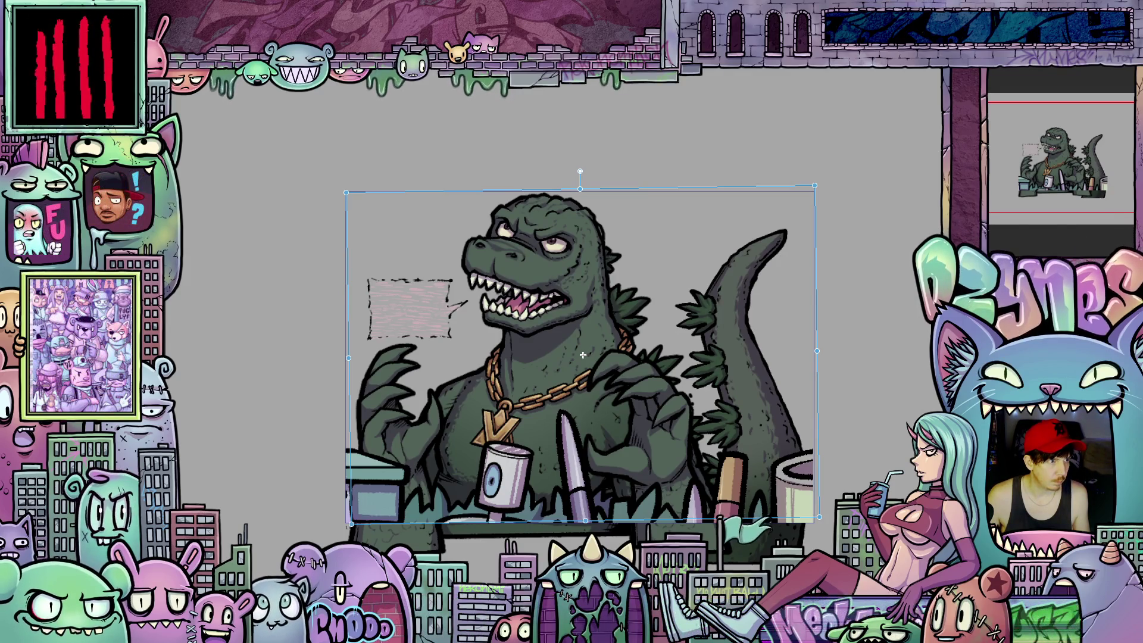
pyautogui.hotkey('ctrl', 'z')
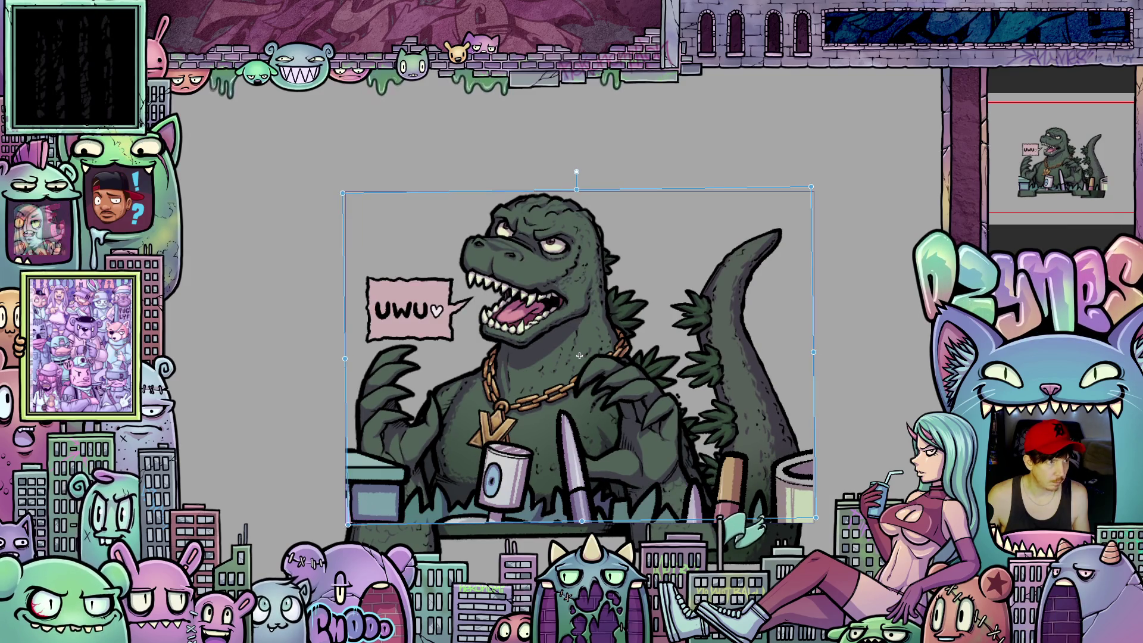
pyautogui.hotkey('ctrl', 'z')
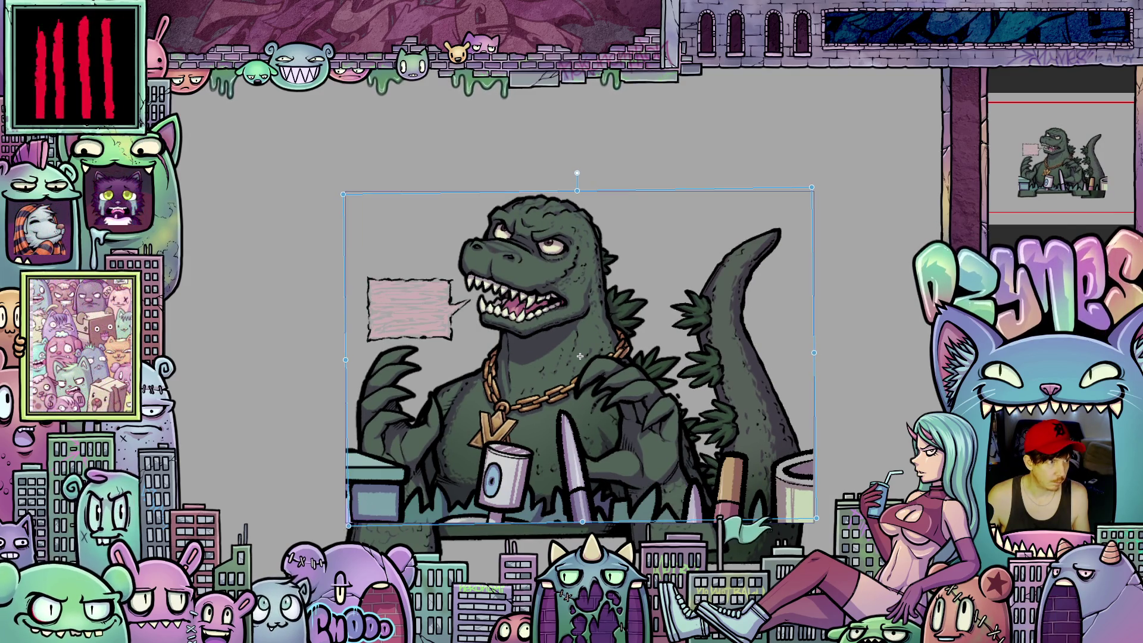
pyautogui.hotkey('ctrl', 'shift', 'z')
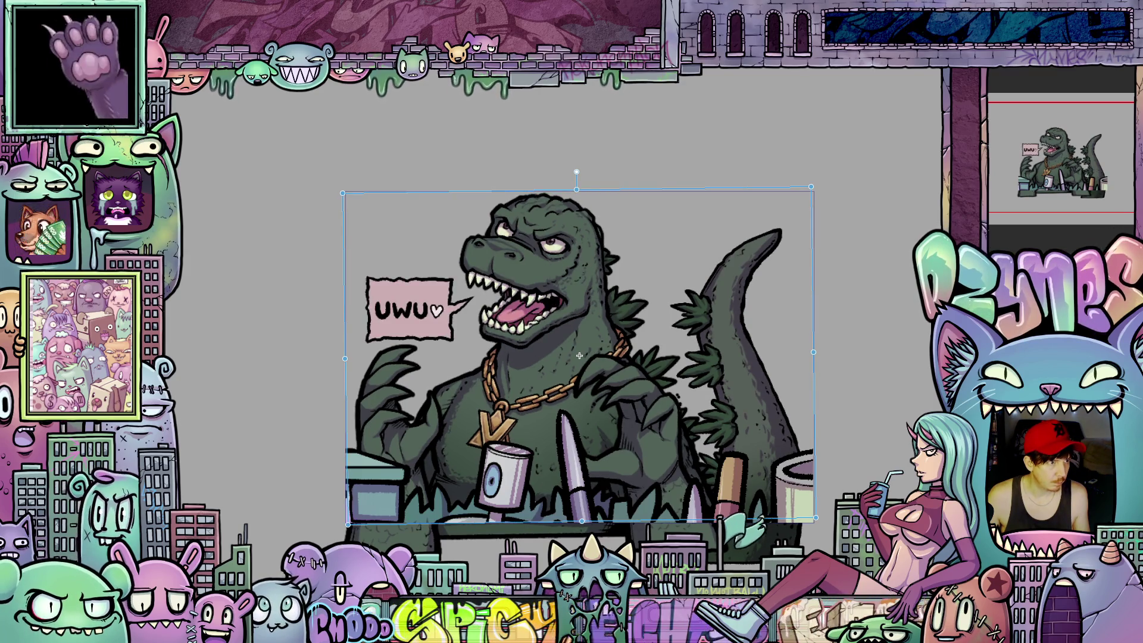
pyautogui.moveTo(579, 355); pyautogui.dragTo(581, 356)
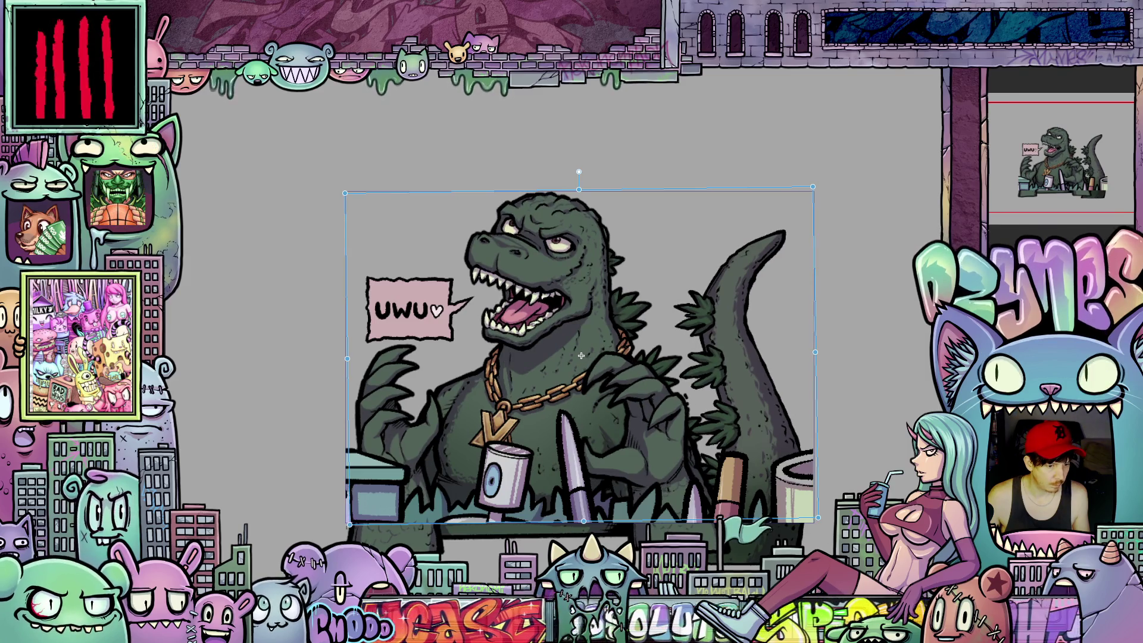
# Nudge the kaiju a pixel or two left while flipping between the closed- and open-mouth cels to align them
pyautogui.hotkey('ctrl', 'shift', 'z')
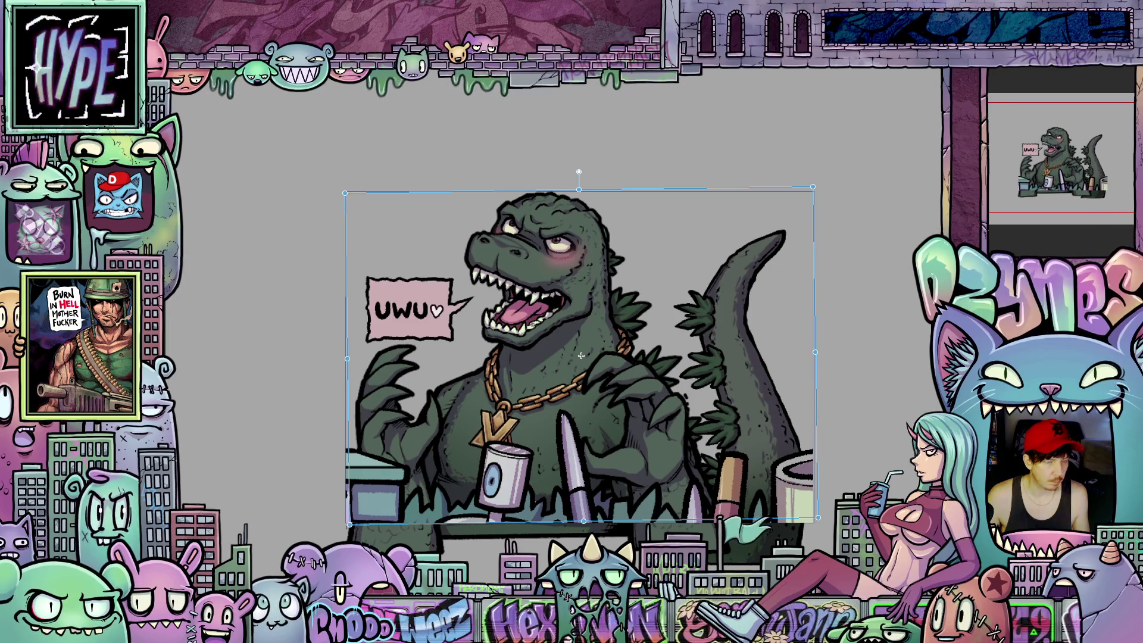
pyautogui.press('Left')
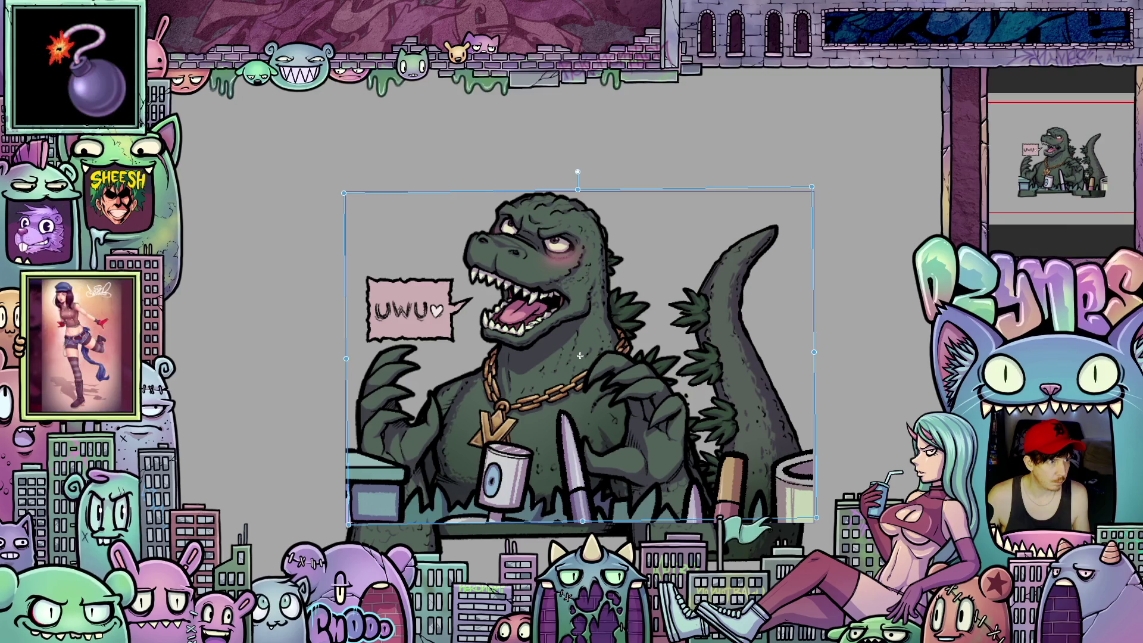
pyautogui.press('Right')
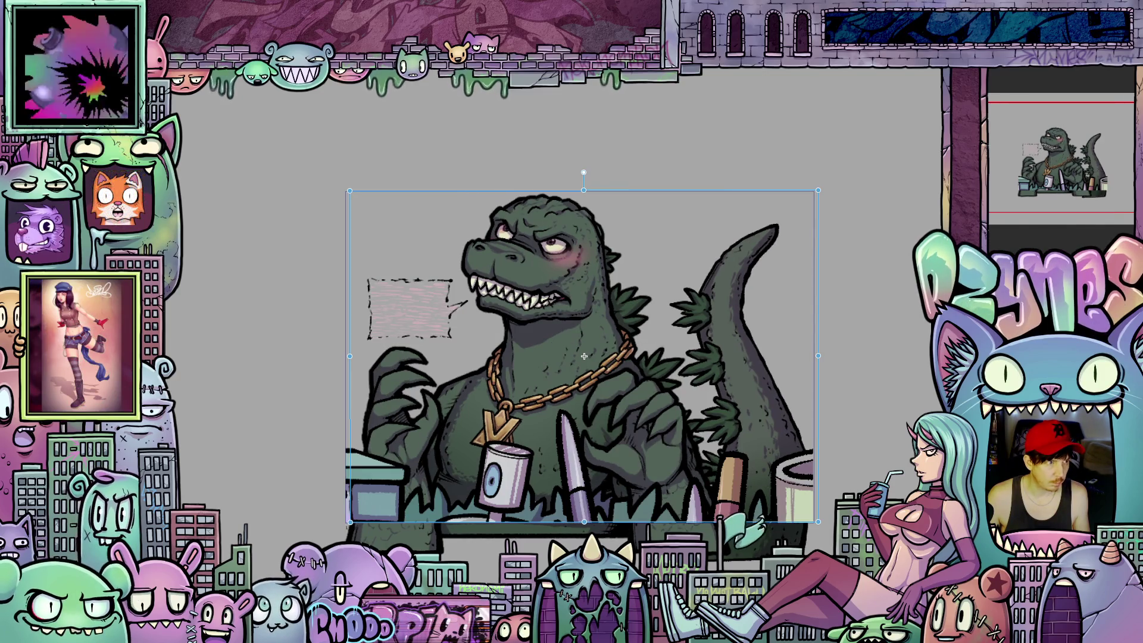
pyautogui.press('Left')
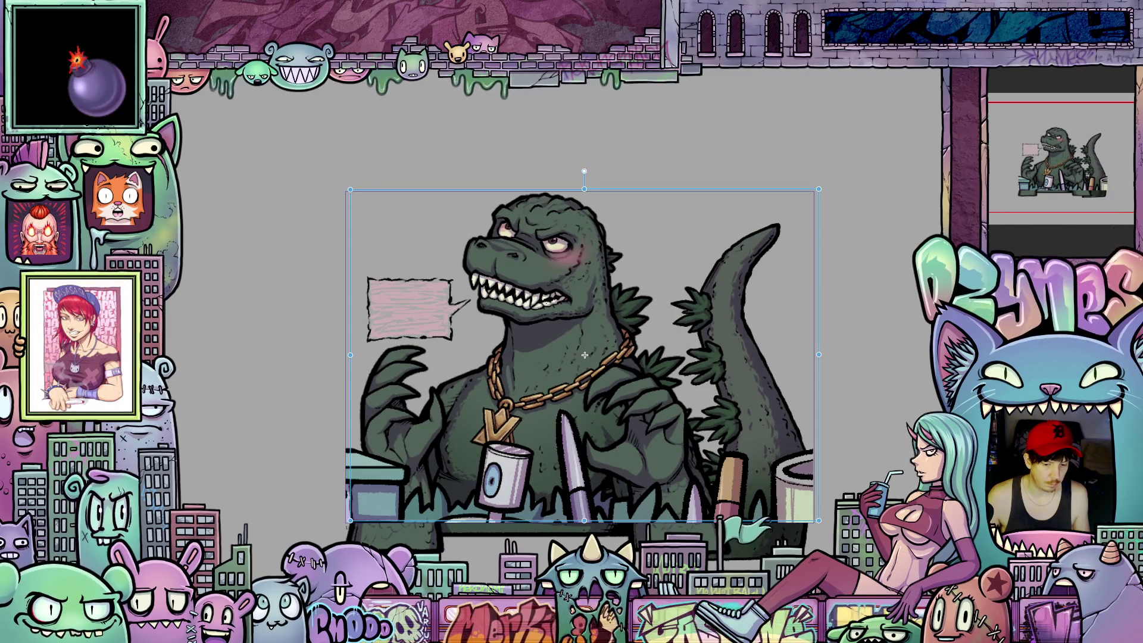
pyautogui.press('Right')
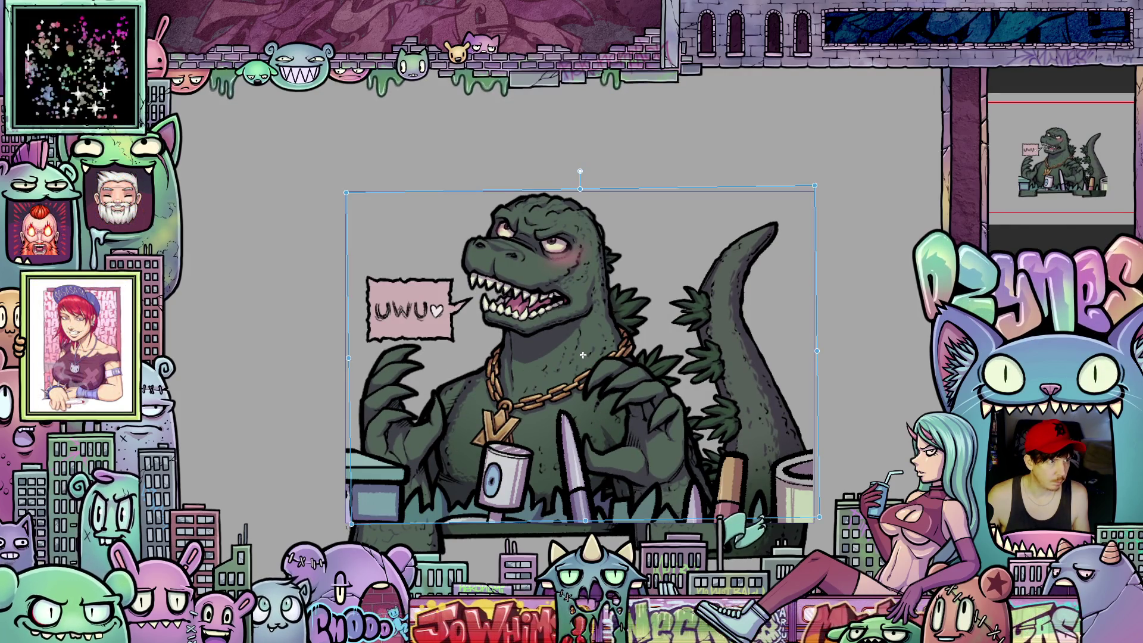
pyautogui.press('Right')
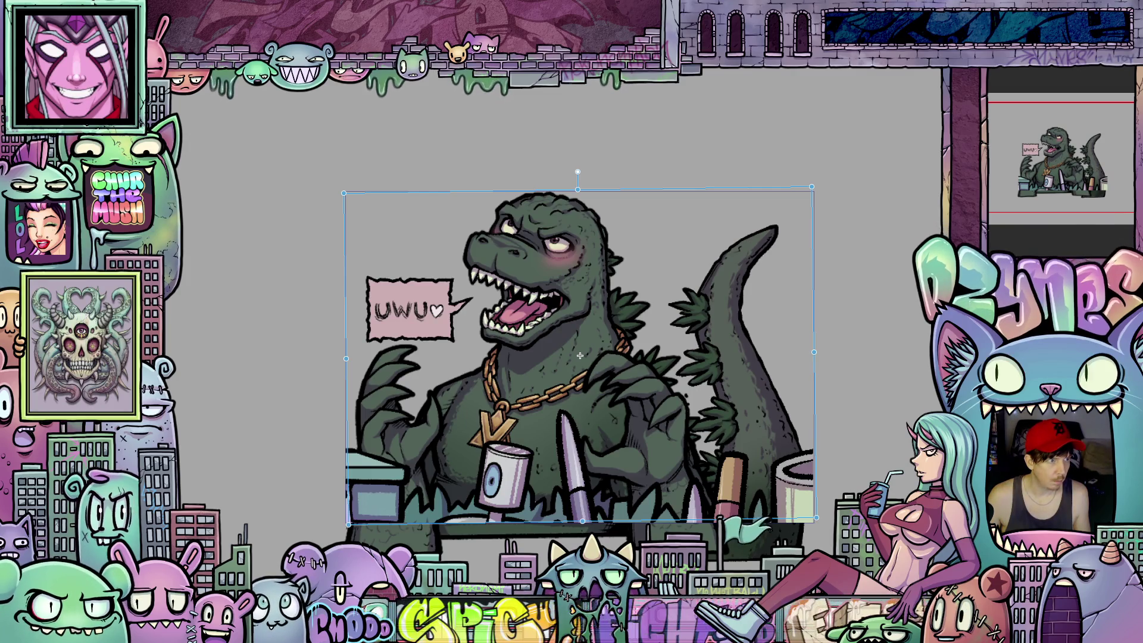
pyautogui.press('Left')
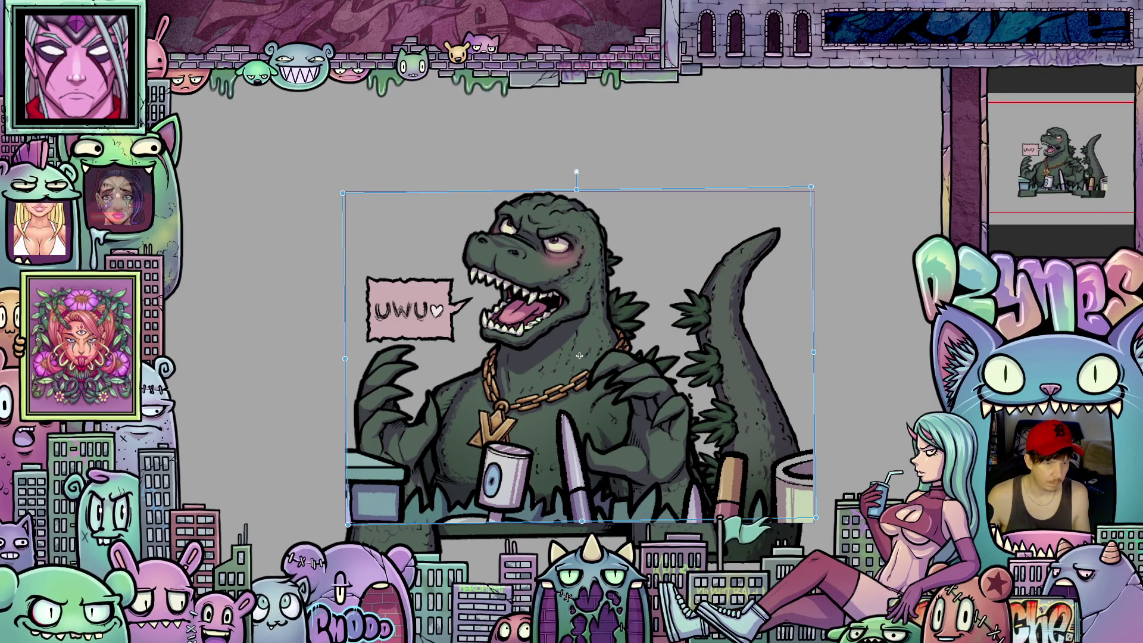
pyautogui.press('Right')
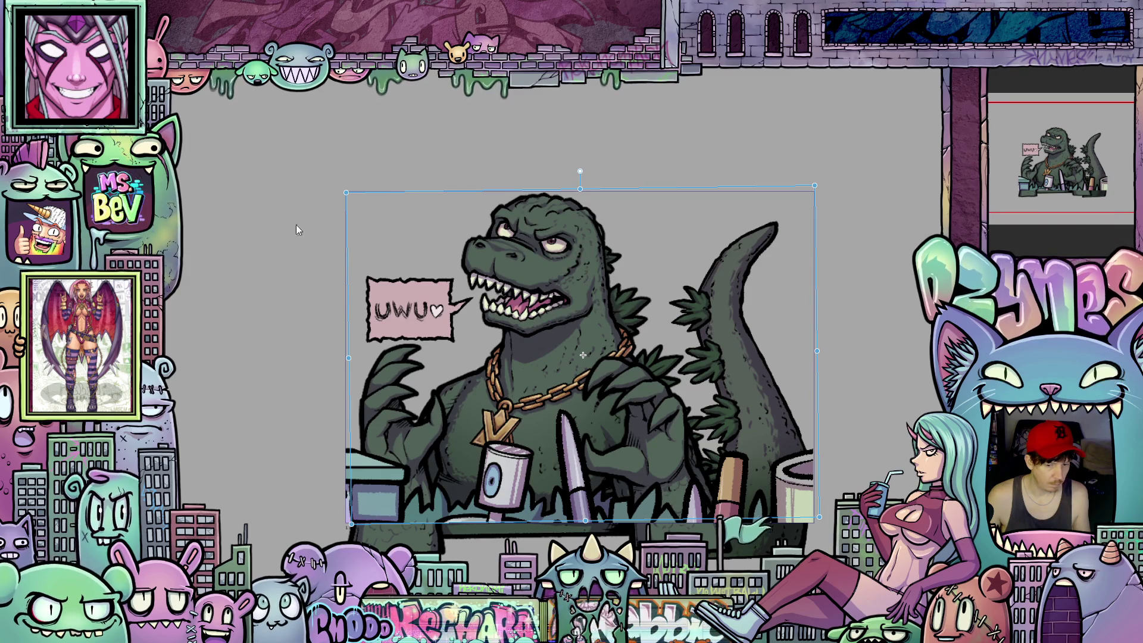
pyautogui.scroll(-2, 575, 98)
pyautogui.scroll(1, 573, 98)
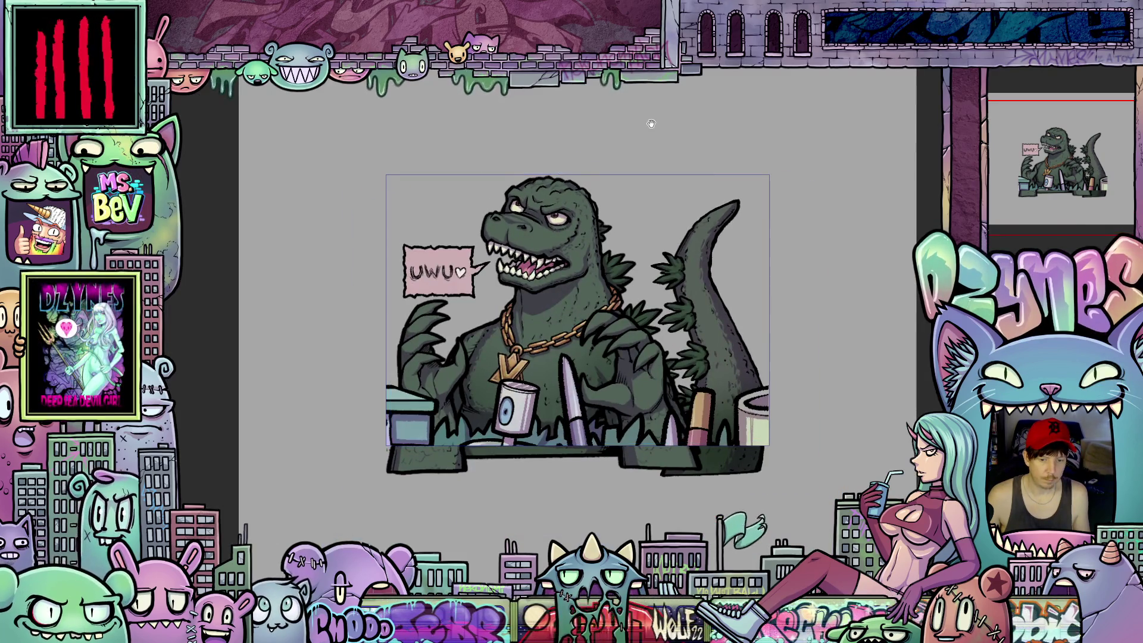
# Recenter the canvas, confirm the transform and render the animation's playback range
pyautogui.moveTo(637, 115); pyautogui.dragTo(637, 232)
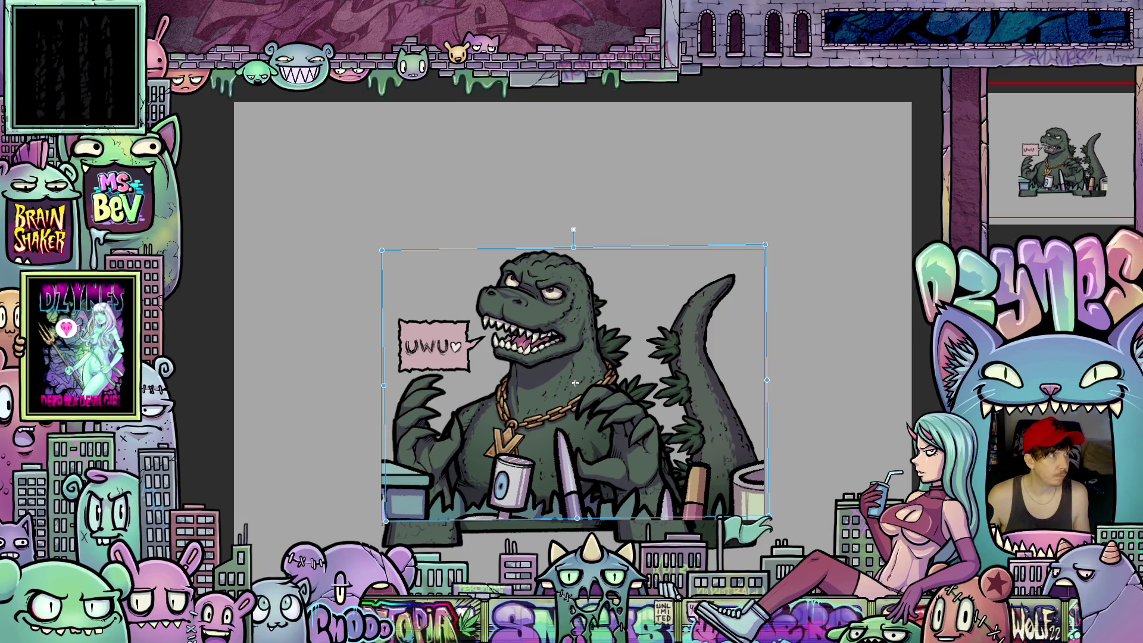
pyautogui.press('Delete')
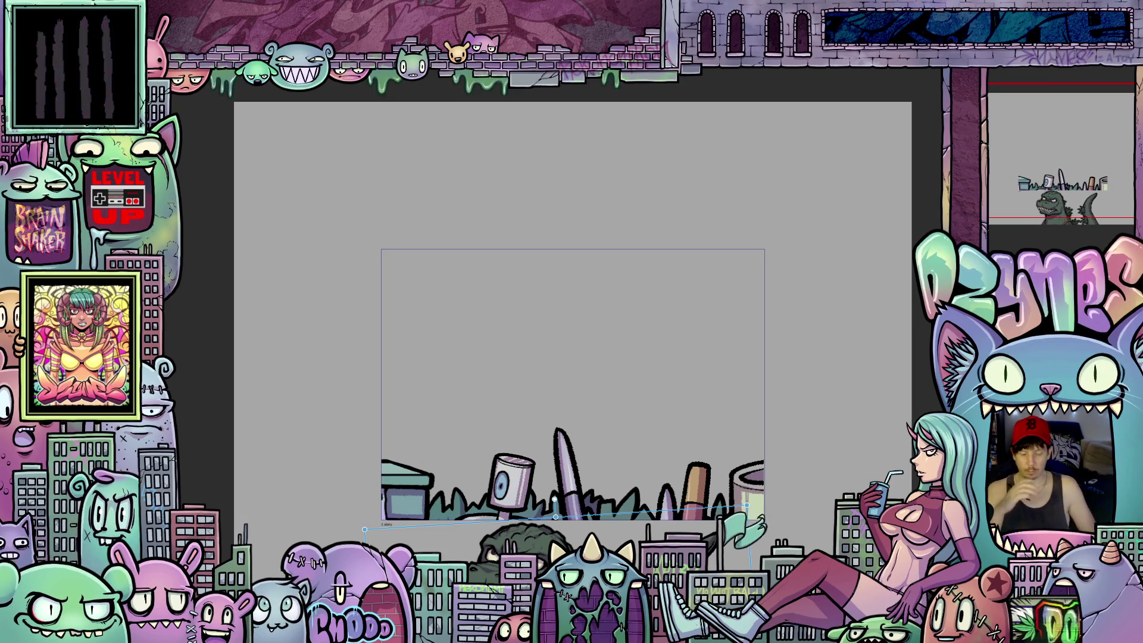
pyautogui.press('space')
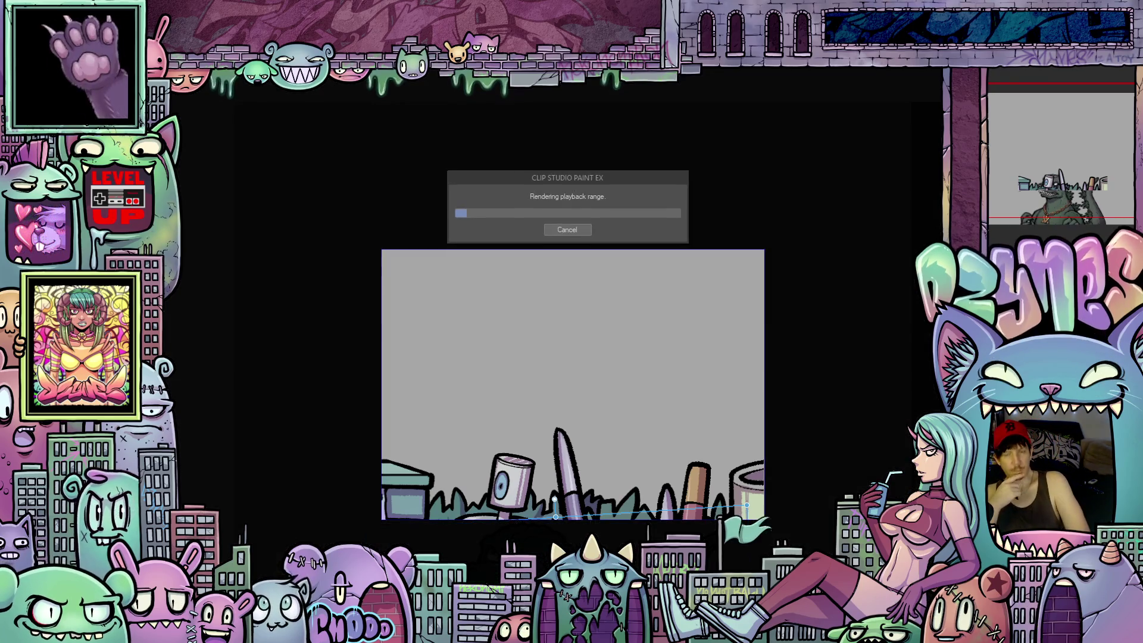
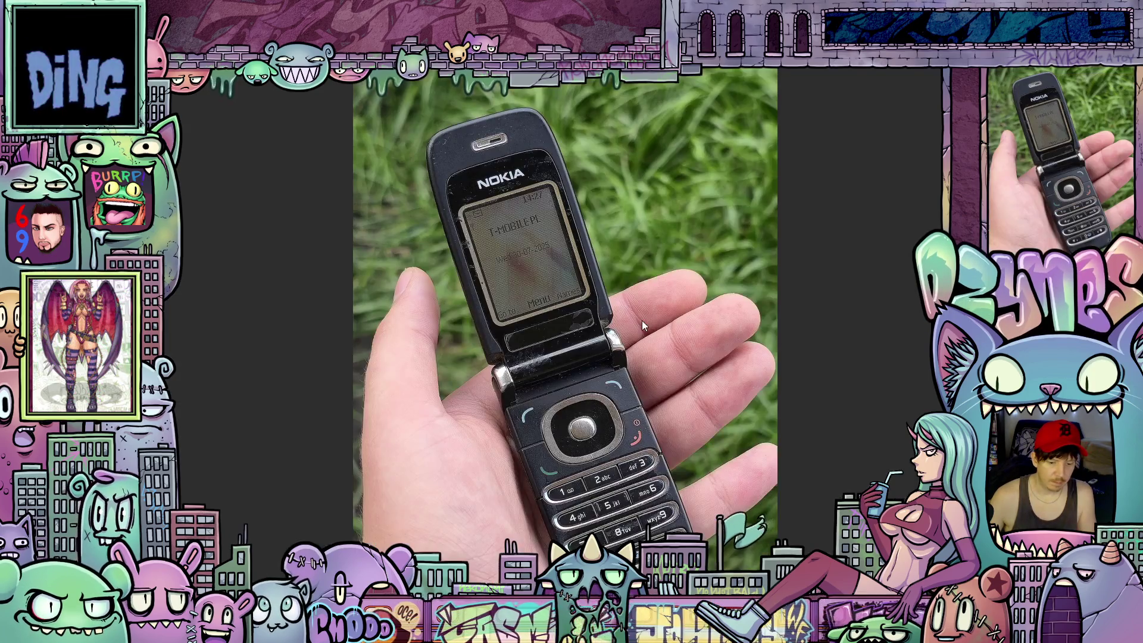
pyautogui.scroll(-1, 713, 387)
pyautogui.scroll(-1, 769, 445)
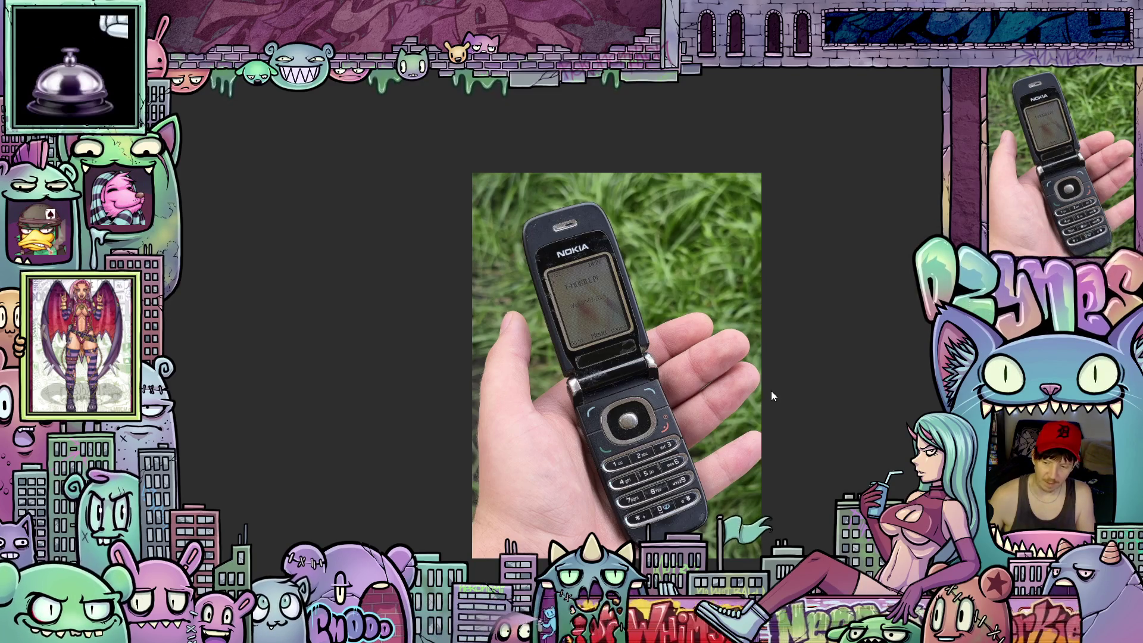
pyautogui.scroll(1, 733, 393)
pyautogui.scroll(-1, 733, 393)
pyautogui.scroll(1, 733, 393)
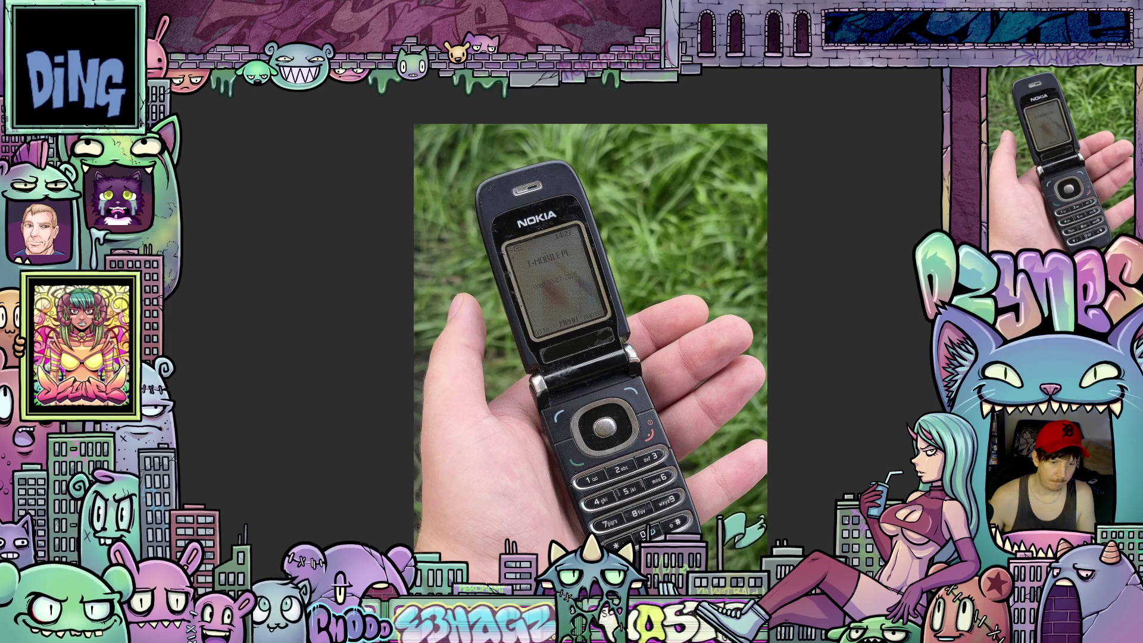
# Close the Nokia phone photo and the hail image, discarding changes to both
pyautogui.hotkey('ctrl', 'w')
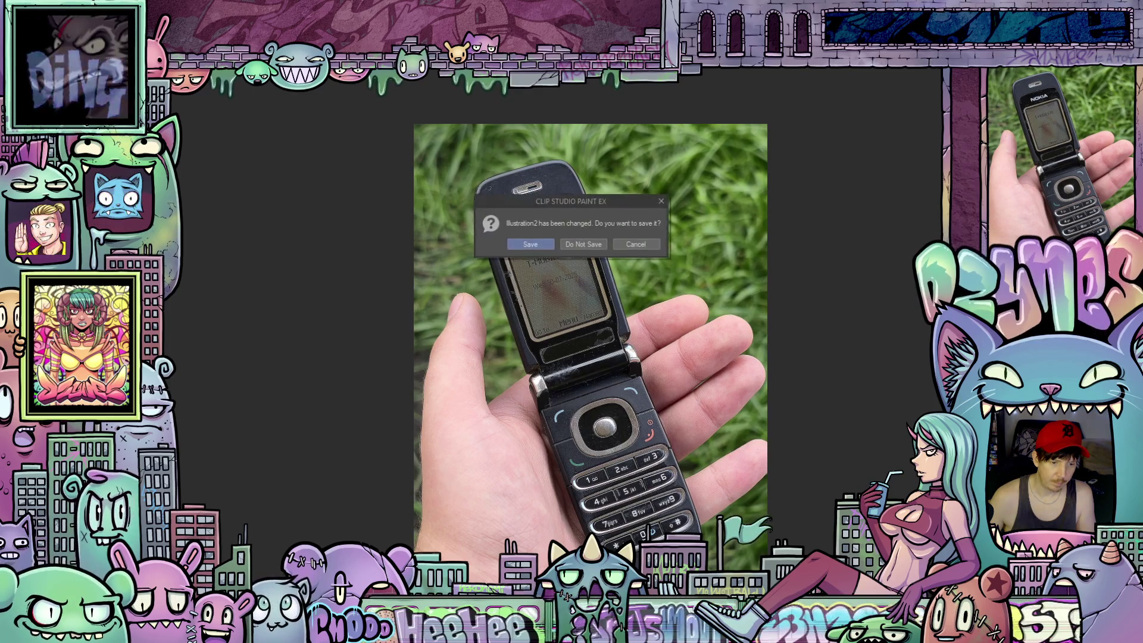
pyautogui.click(596, 243)
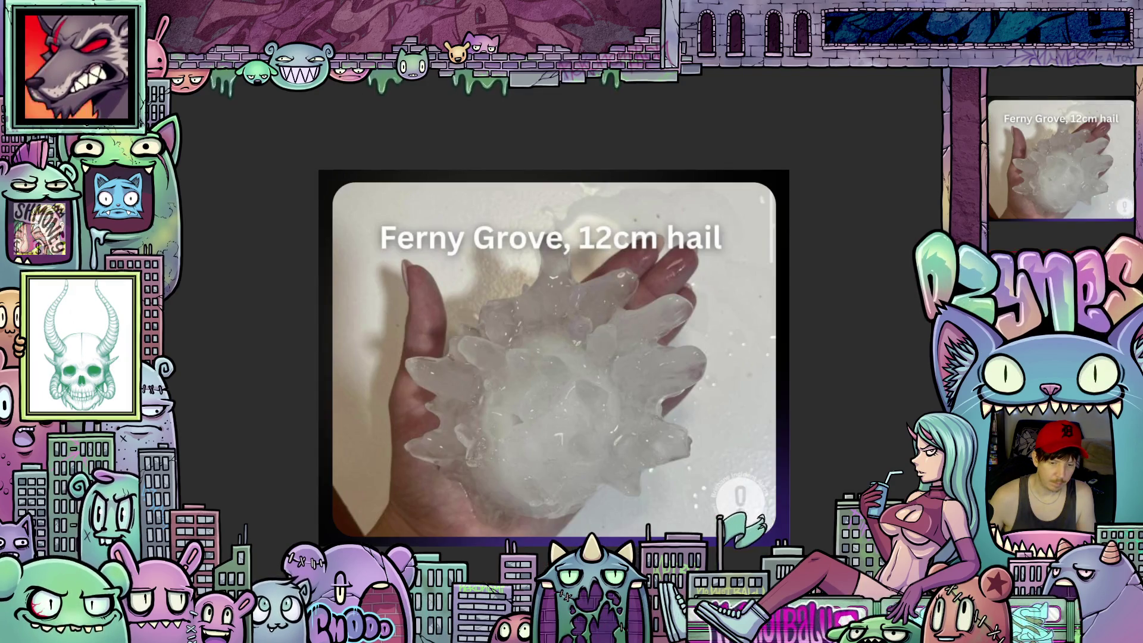
pyautogui.hotkey('ctrl', 'w')
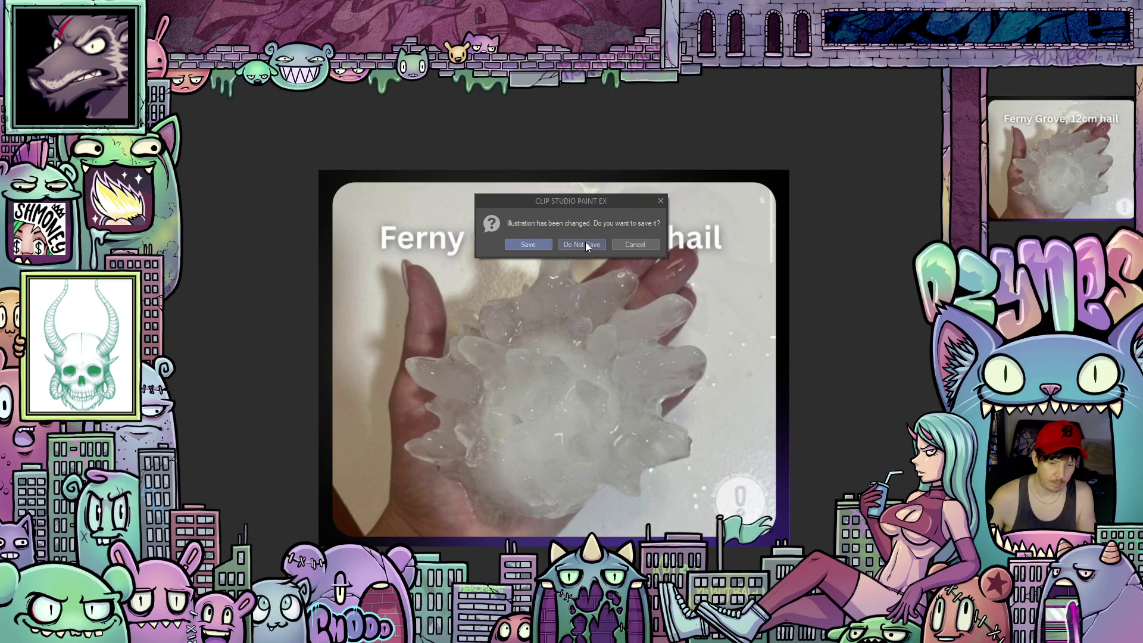
pyautogui.click(585, 241)
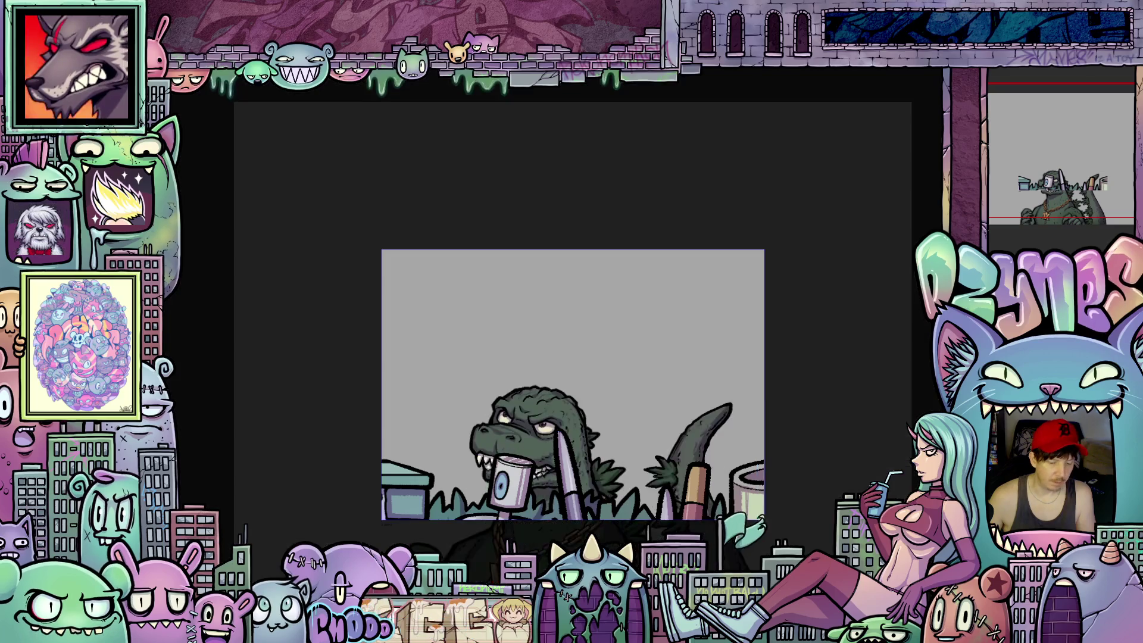
# Play the Godzilla rising animation through on the timeline
pyautogui.press('space')
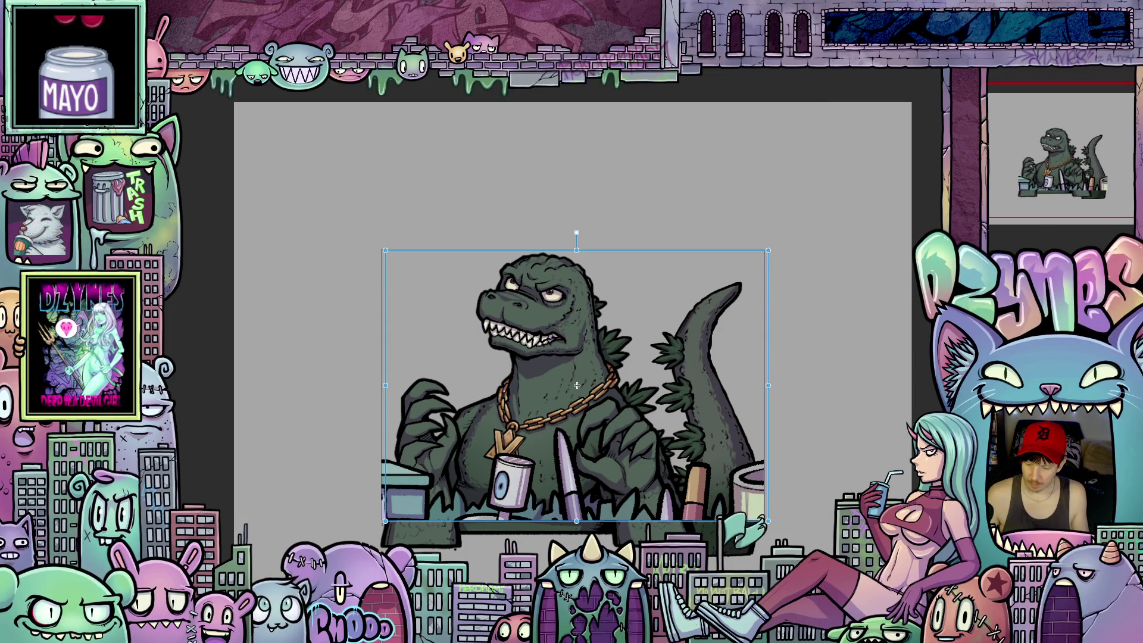
# Hide the desk props and grey background so Godzilla stands on transparency
pyautogui.hotkey('ctrl', ',')
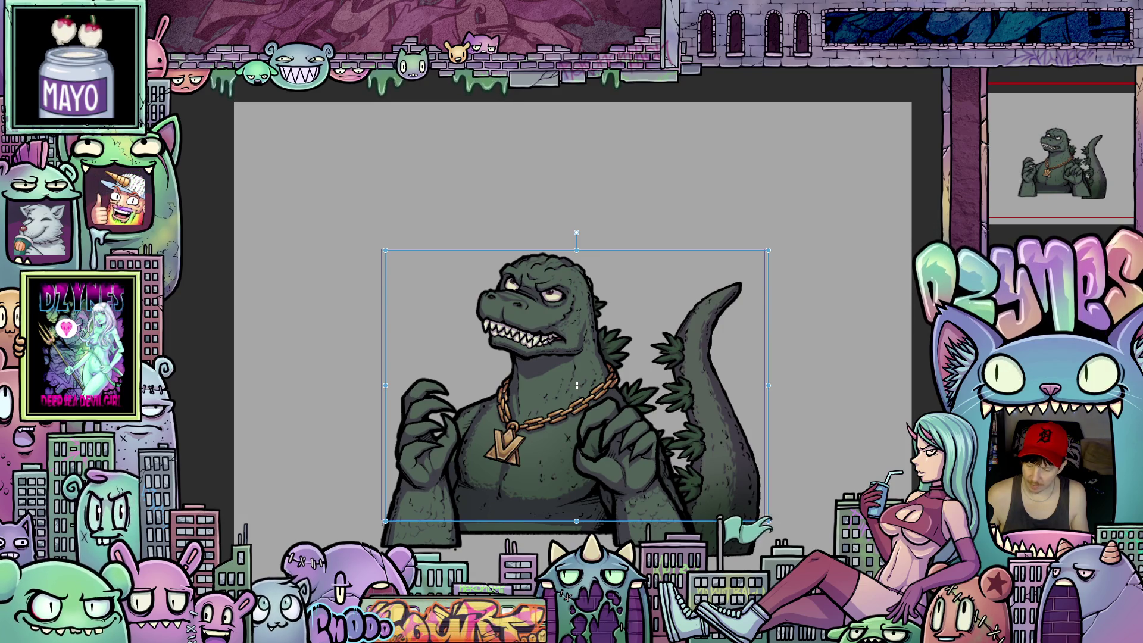
pyautogui.hotkey('ctrl', ',')
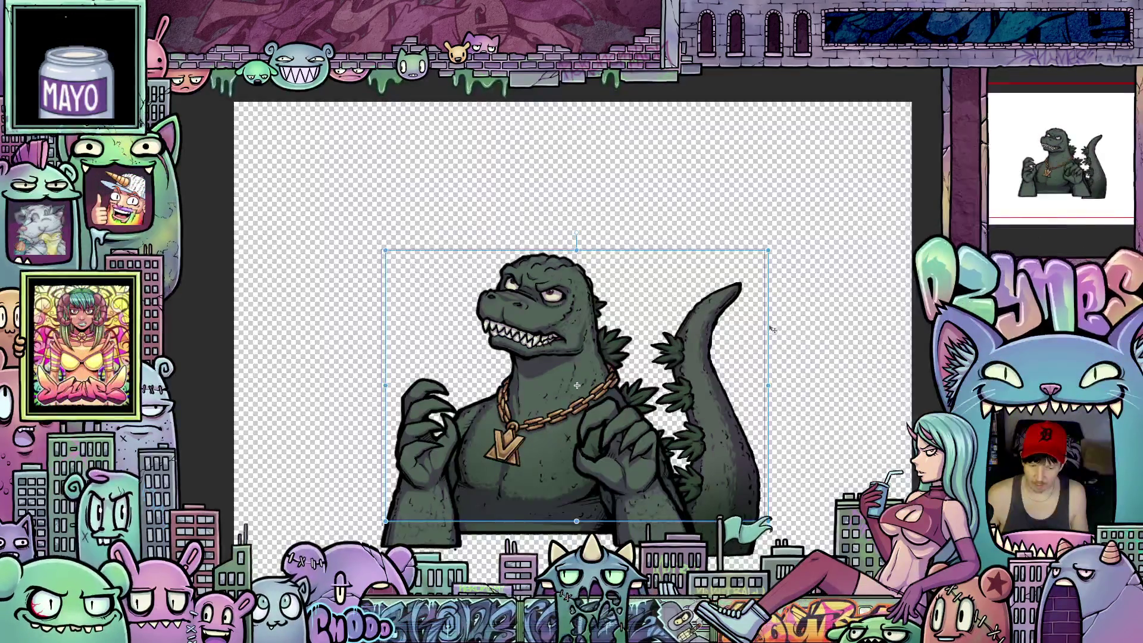
pyautogui.hotkey('ctrl', '0')
pyautogui.scroll(1, 796, 332)
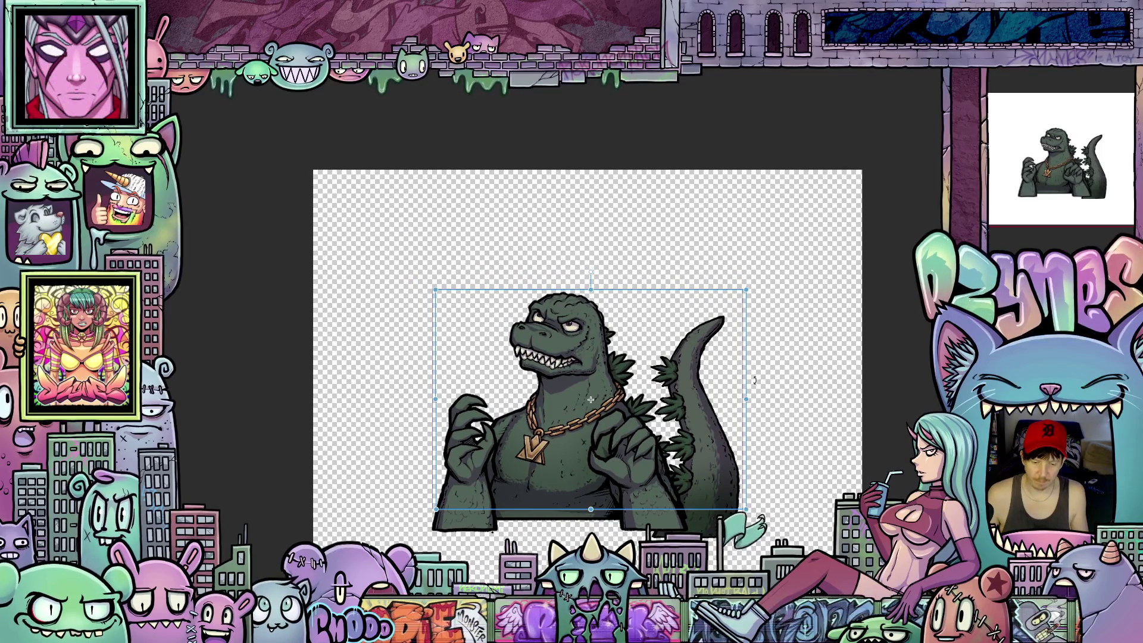
pyautogui.scroll(-1, 768, 357)
pyautogui.scroll(1, 575, 404)
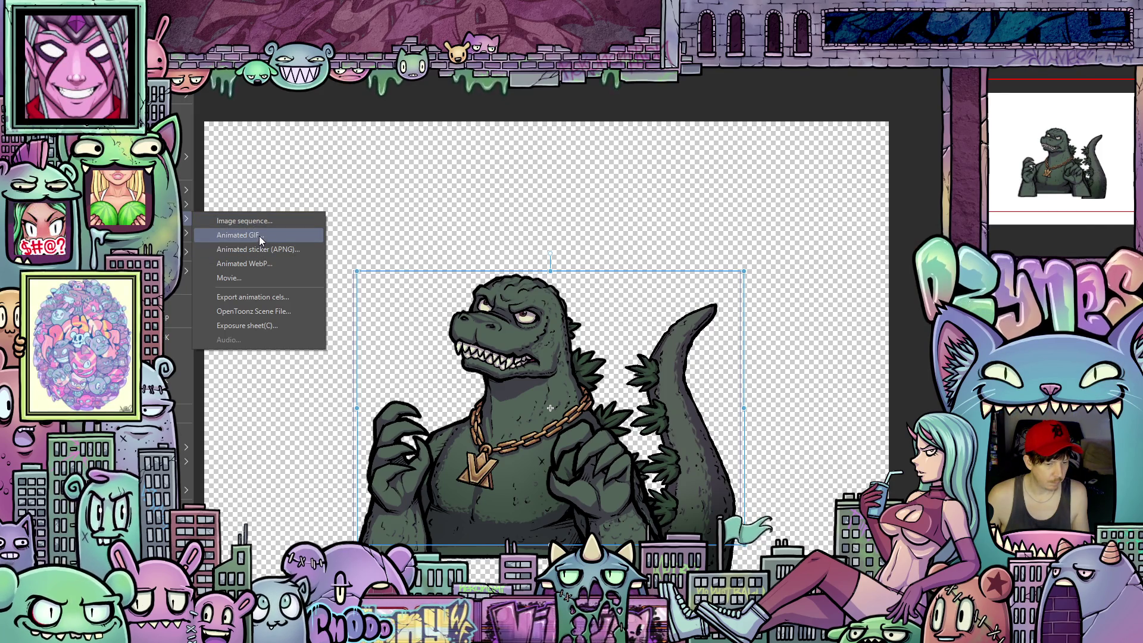
# Review the Animated GIF export settings (144 frames, 12 fps) and cancel without exporting
pyautogui.click(259, 236)
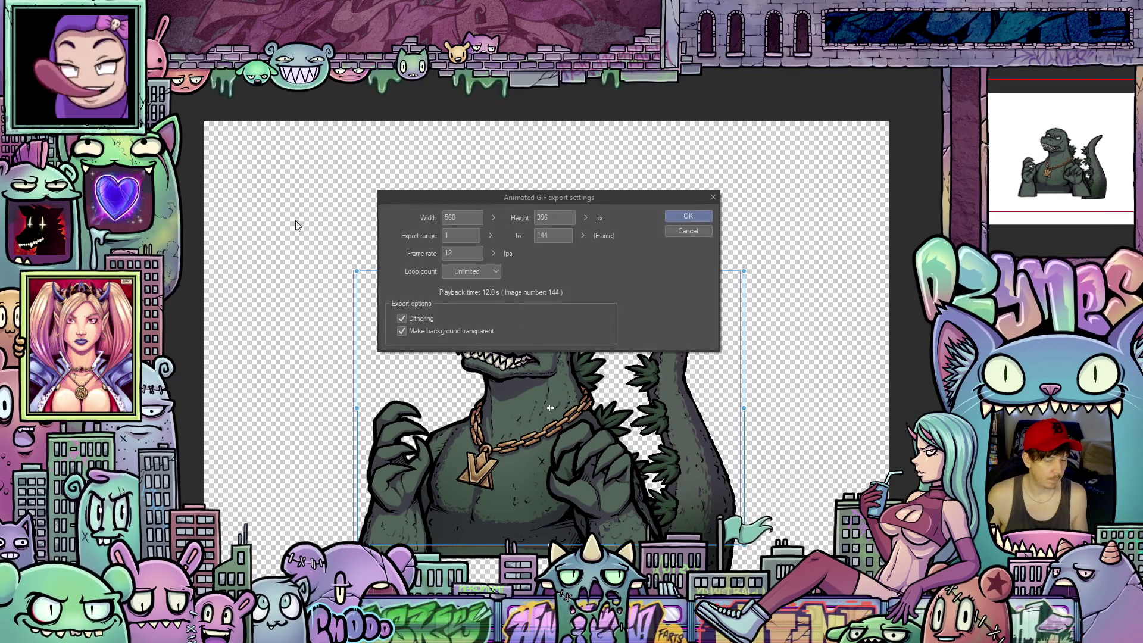
pyautogui.click(689, 232)
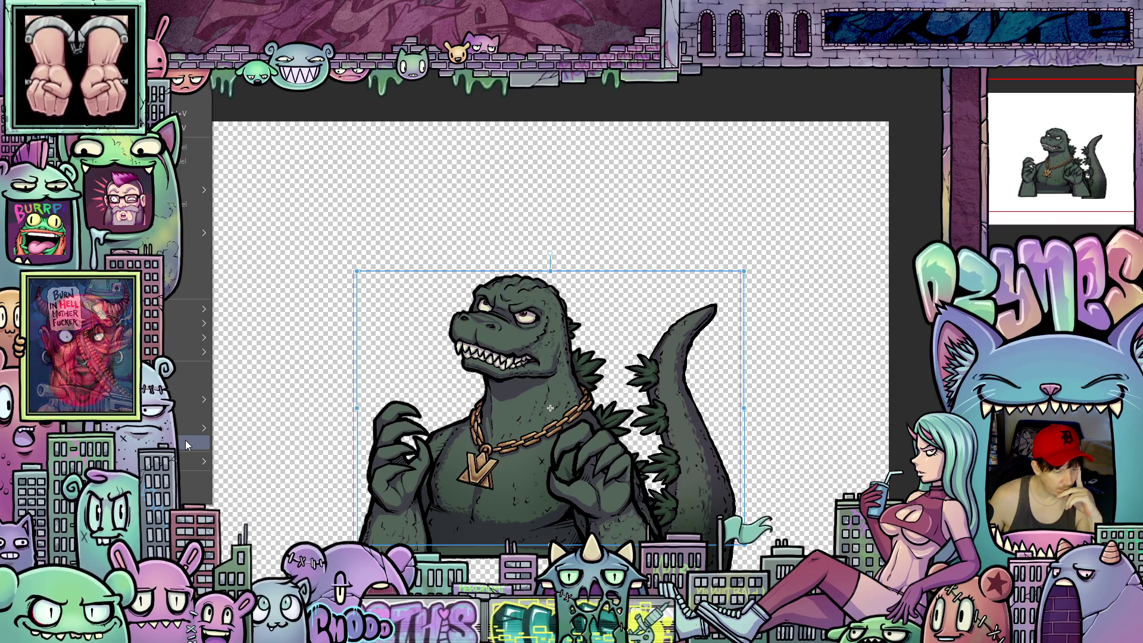
# Check the canvas properties read 650 by 460 and leave them unchanged
pyautogui.click(185, 440)
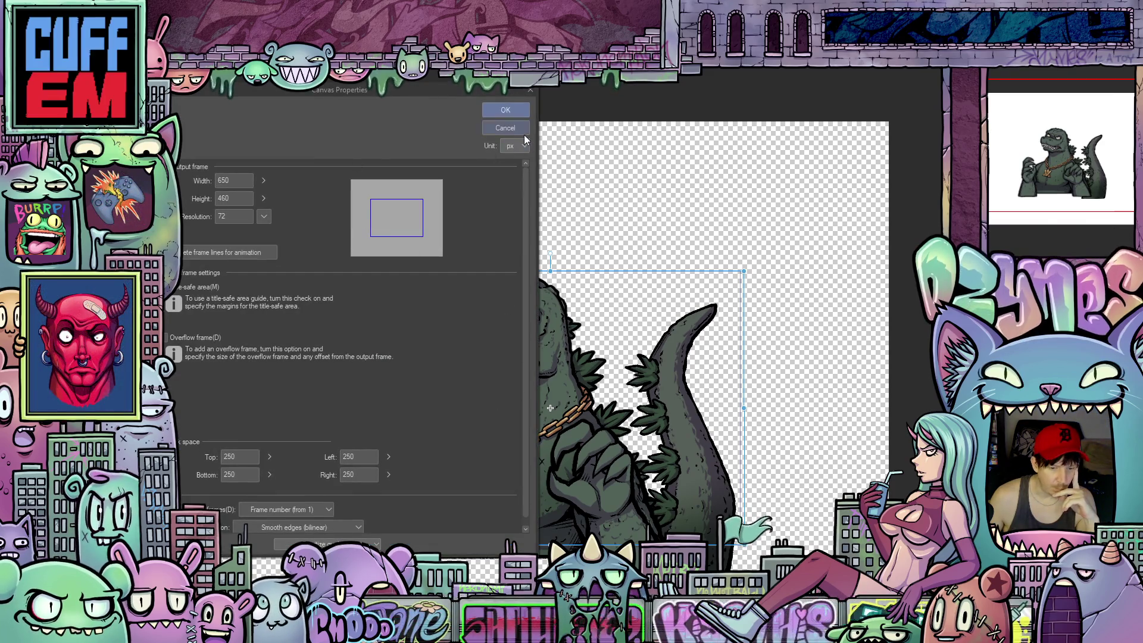
pyautogui.click(505, 109)
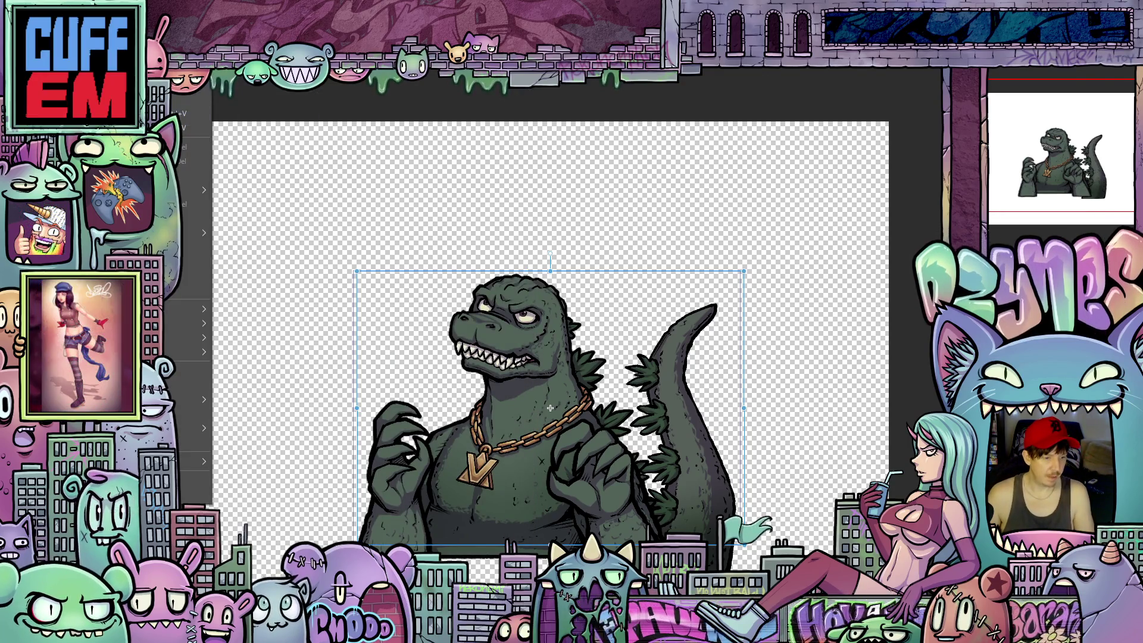
# Bring the Animated GIF export settings back up and select the width value 560
pyautogui.click(185, 221)
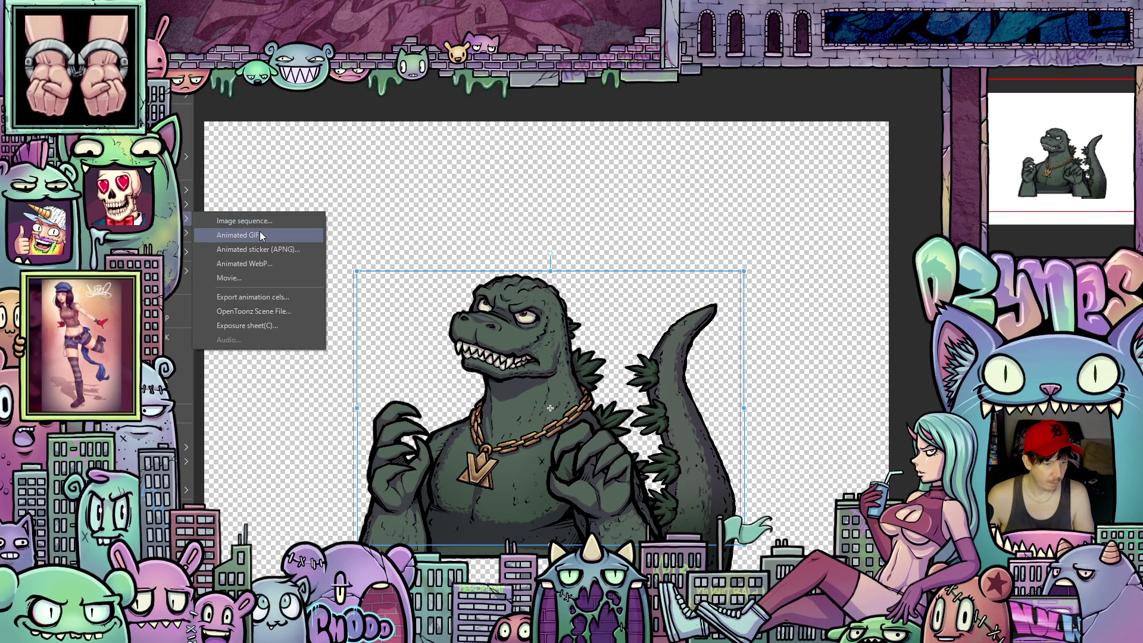
pyautogui.click(262, 235)
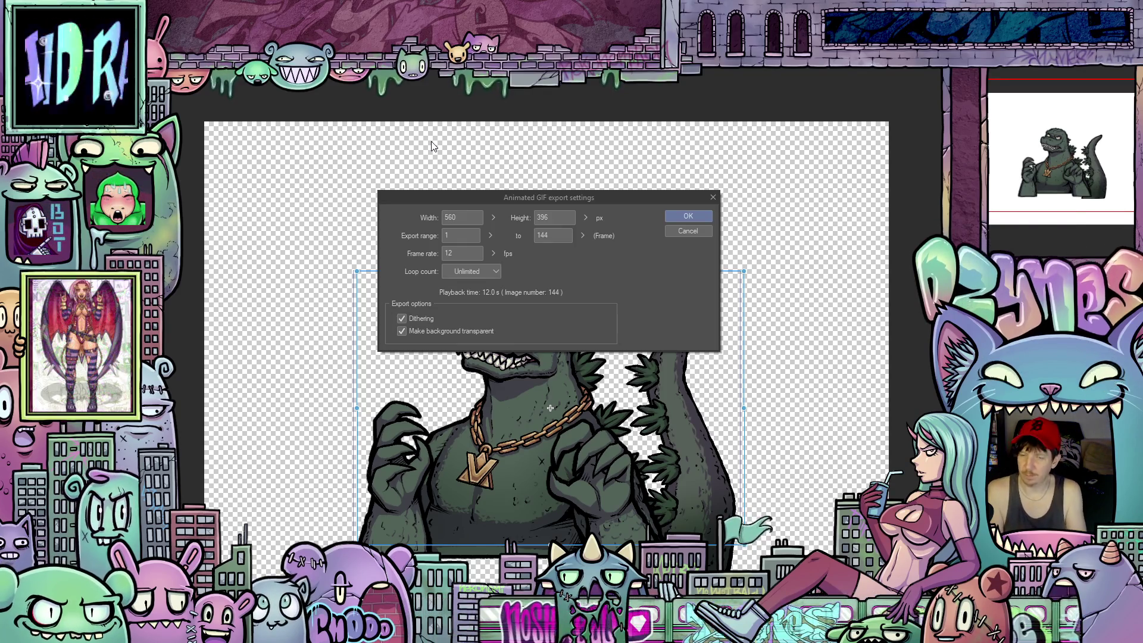
pyautogui.doubleClick(450, 217)
pyautogui.write('650')
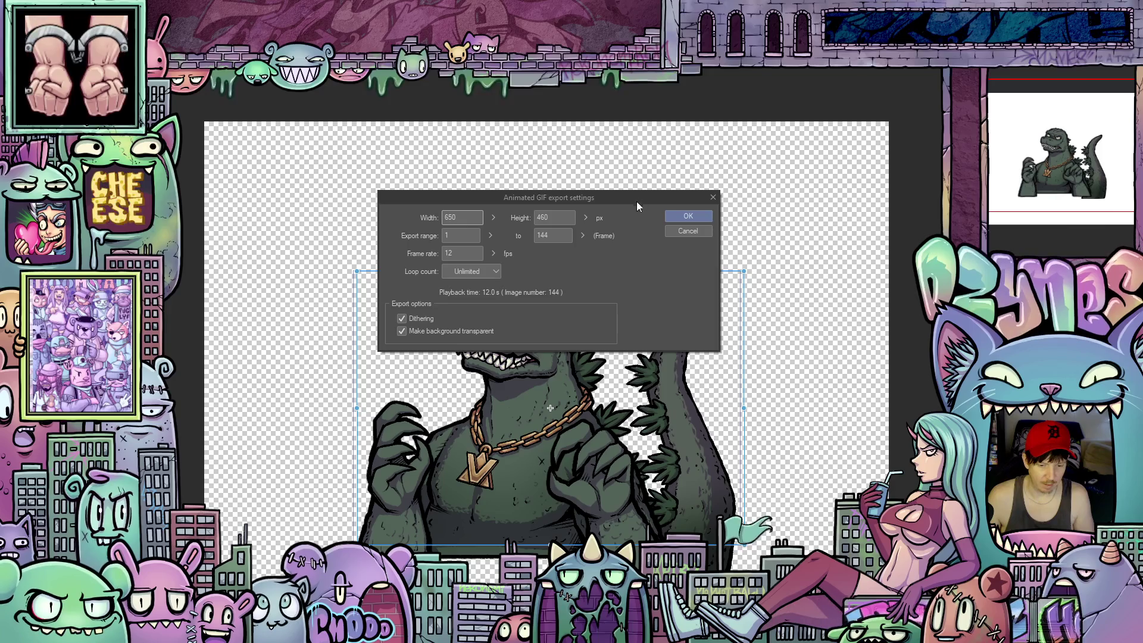
# Export the Godzilla animation as a 650×460 looping transparent animated GIF
pyautogui.moveTo(639, 199)
pyautogui.mouseDown()
pyautogui.moveTo(633, 212)
pyautogui.moveTo(639, 200)
pyautogui.mouseUp()
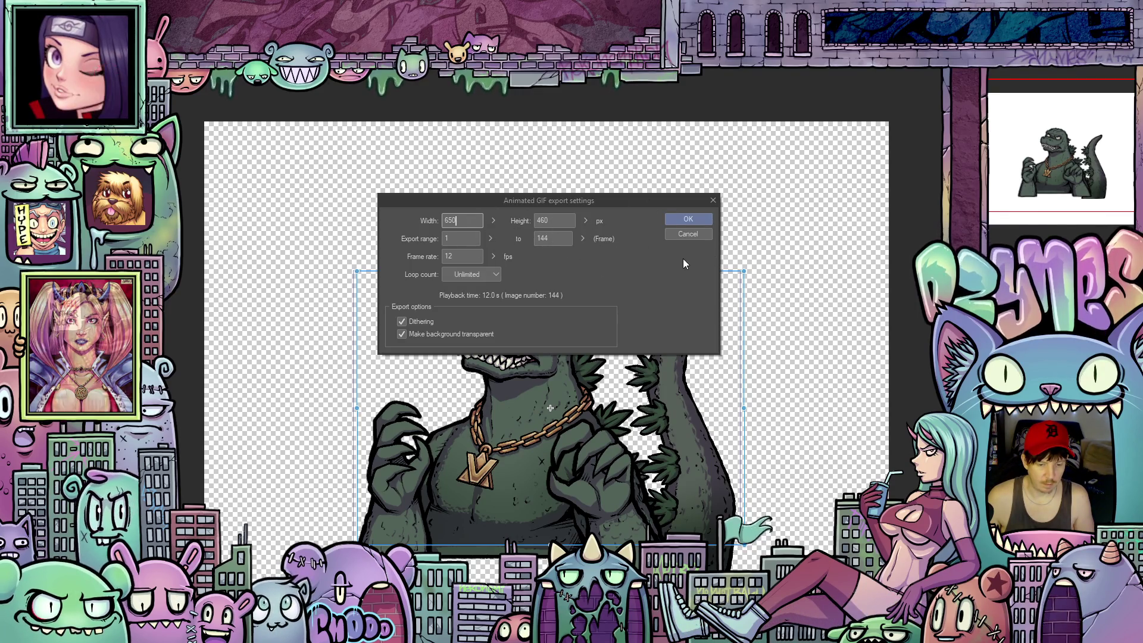
pyautogui.click(688, 220)
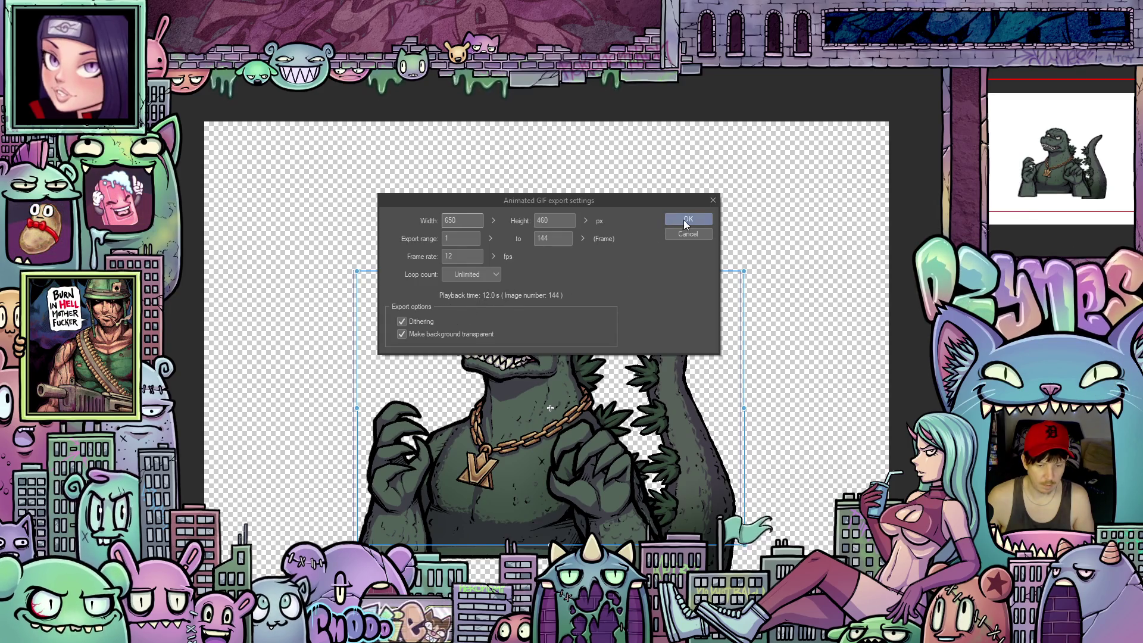
pyautogui.click(695, 219)
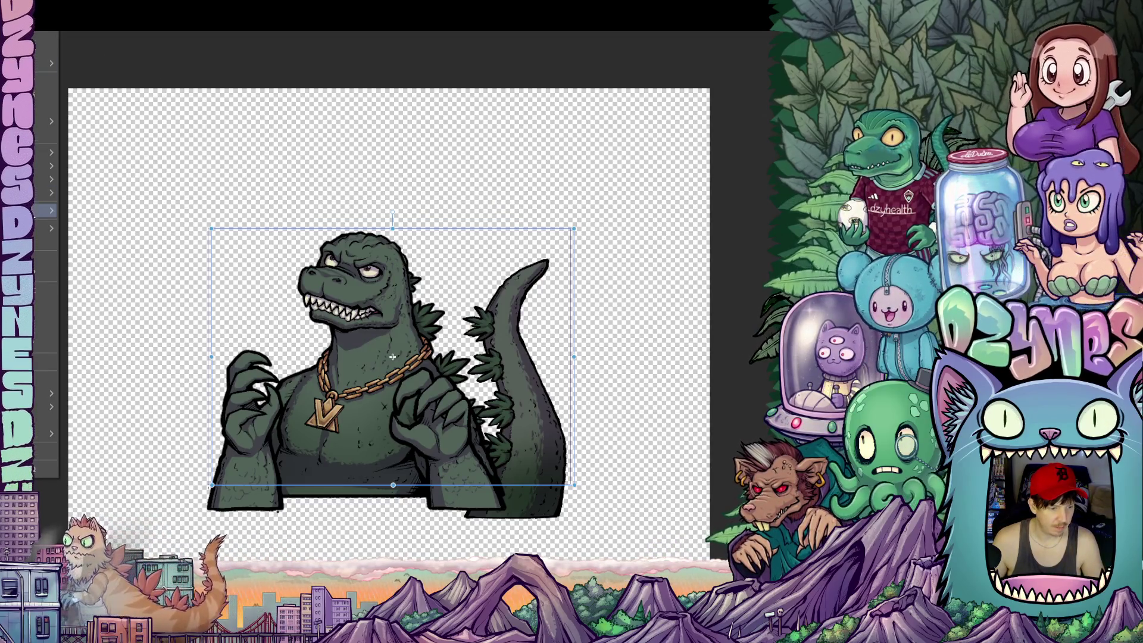
pyautogui.click(52, 107)
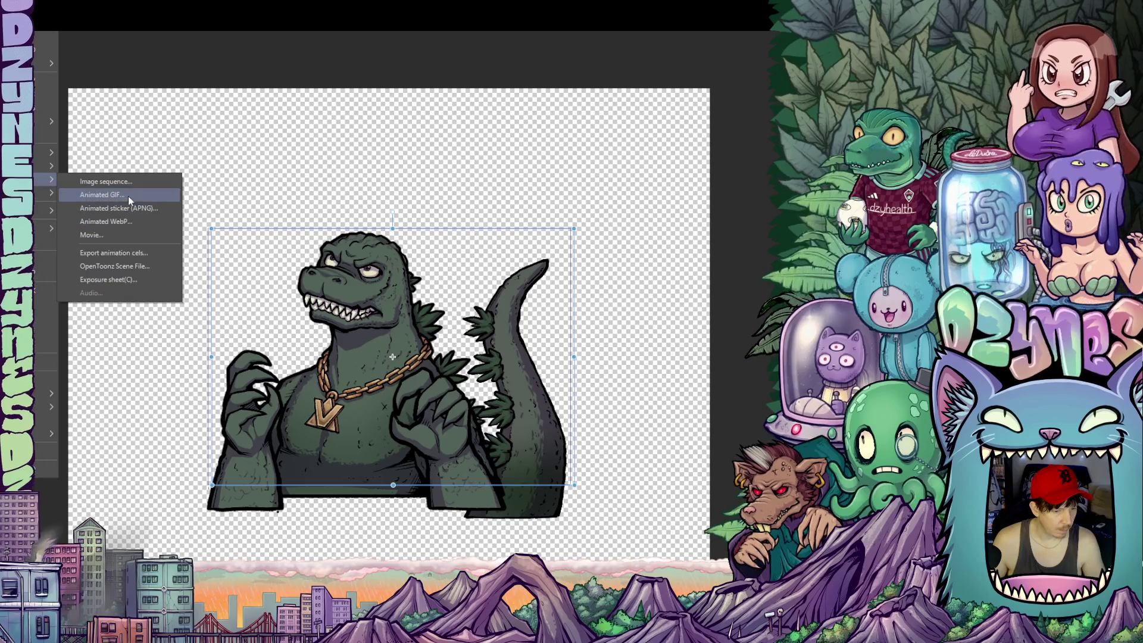
# Export the animation again as a 325×230 transparent GIF, coming out at 3.01 MB
pyautogui.click(115, 222)
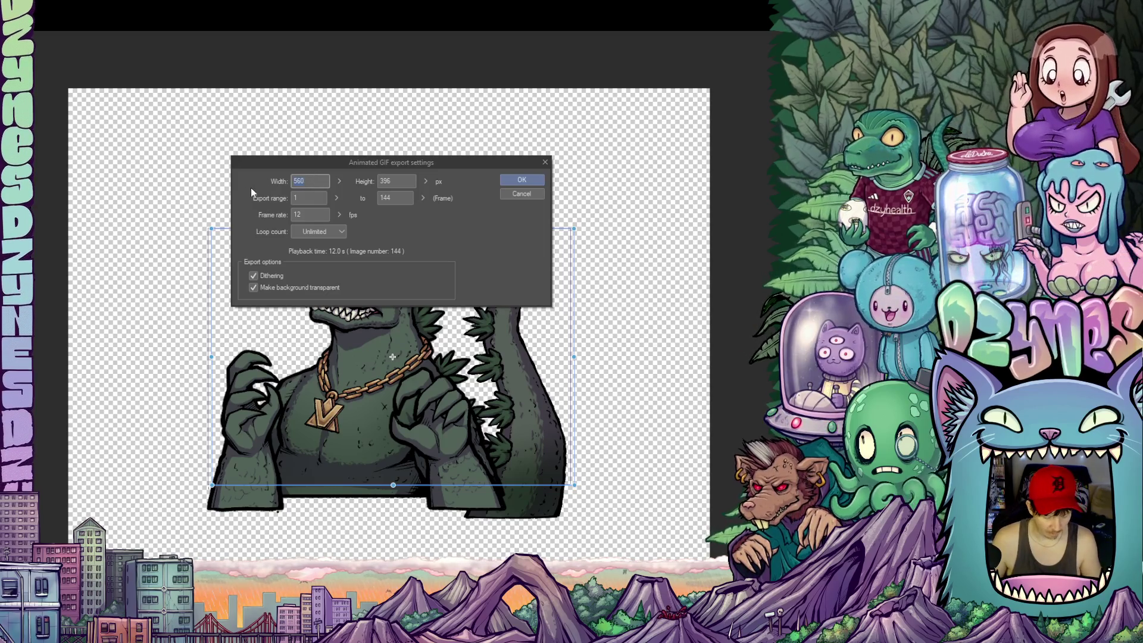
pyautogui.write('325')
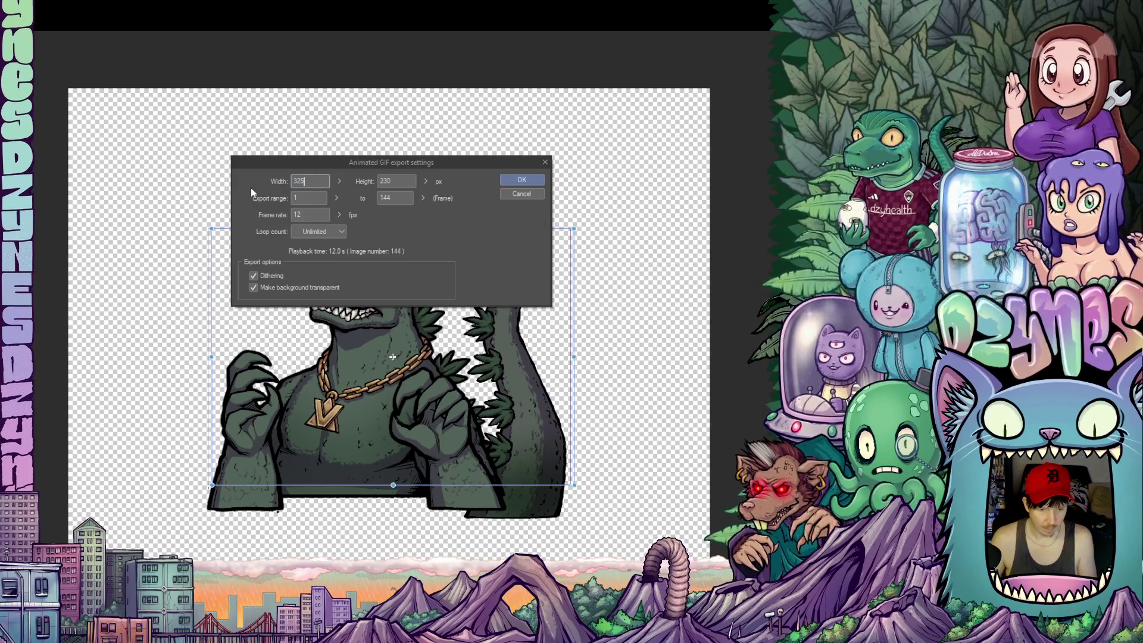
pyautogui.click(528, 181)
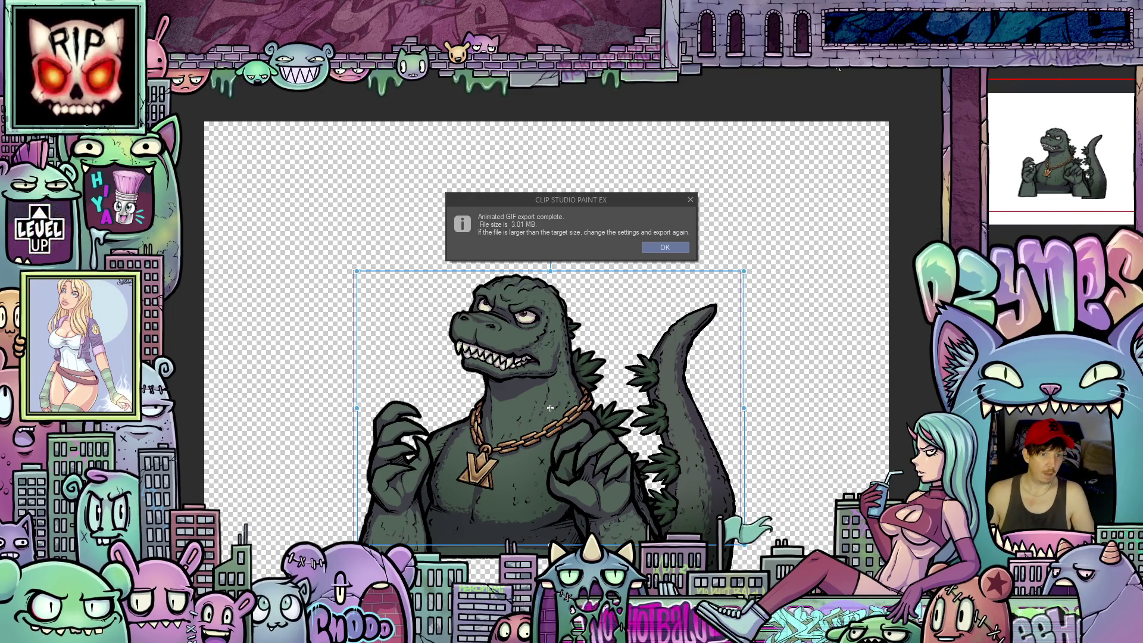
pyautogui.click(664, 248)
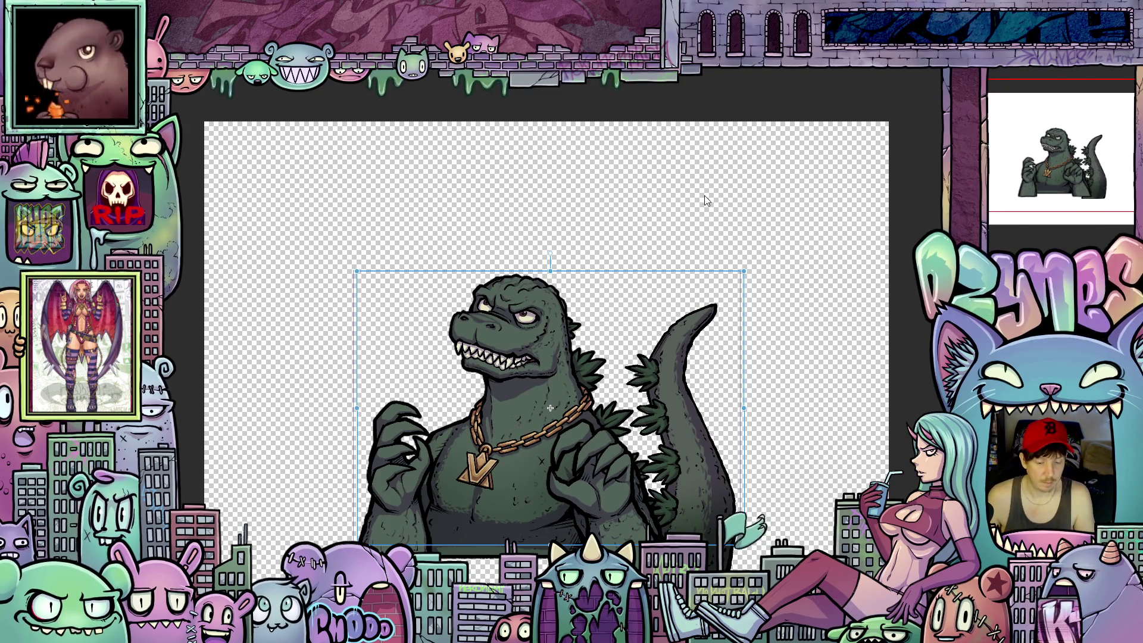
pyautogui.scroll(-1, 692, 204)
pyautogui.scroll(-1, 692, 204)
pyautogui.scroll(2, 731, 195)
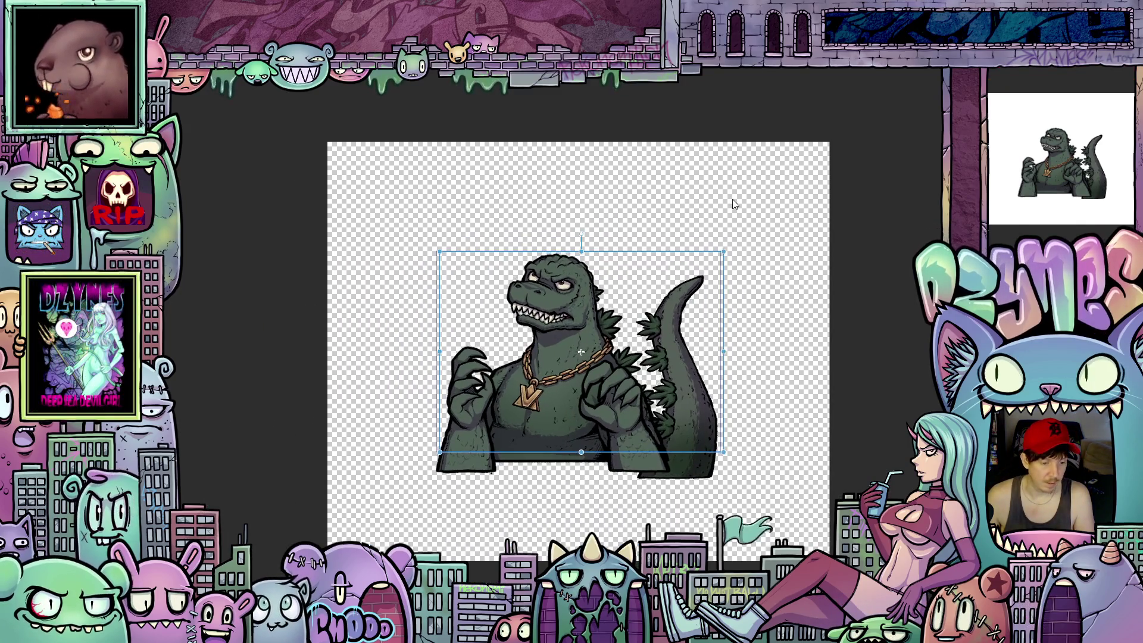
pyautogui.scroll(2, 732, 199)
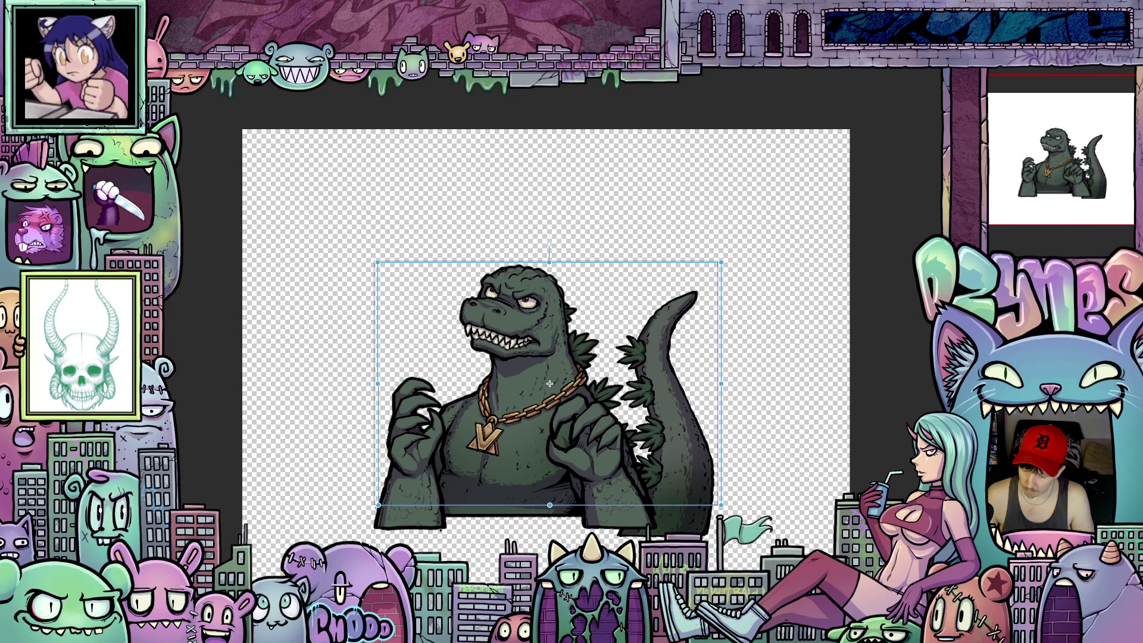
# Clear the transform around Godzilla and export another 325×230 transparent animated GIF
pyautogui.press('Return')
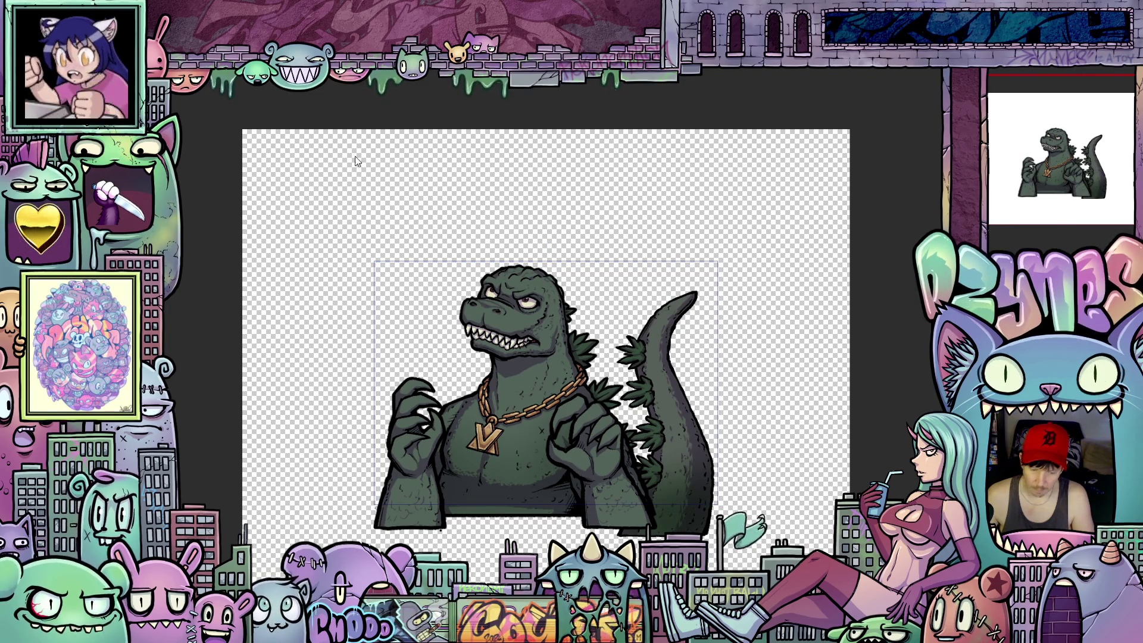
pyautogui.press('Tab')
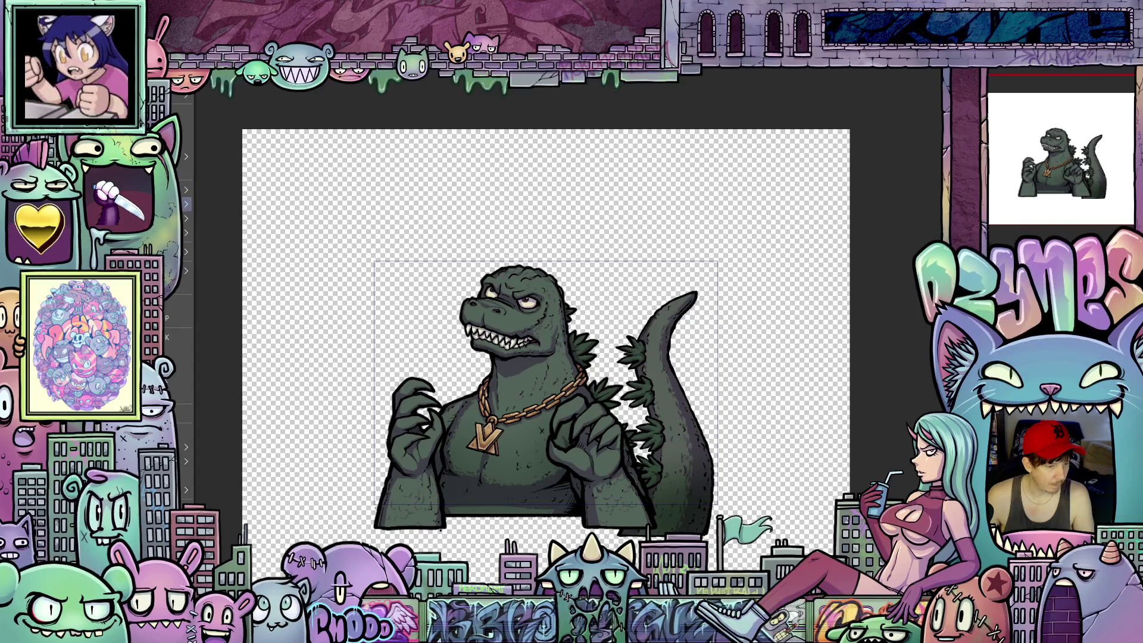
pyautogui.click(186, 218)
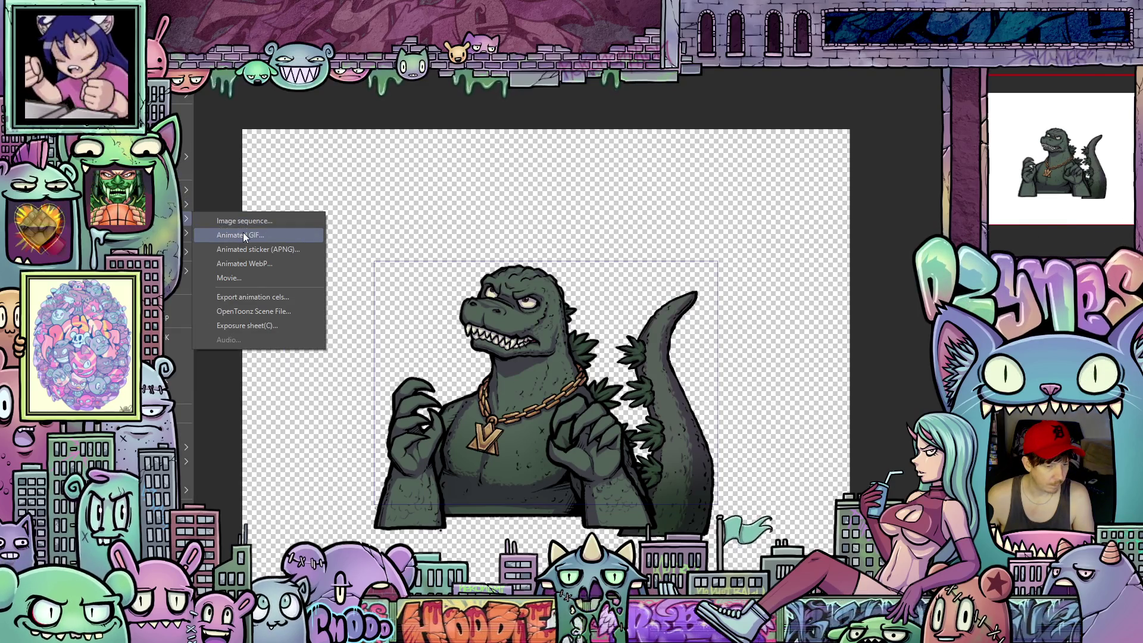
pyautogui.click(240, 220)
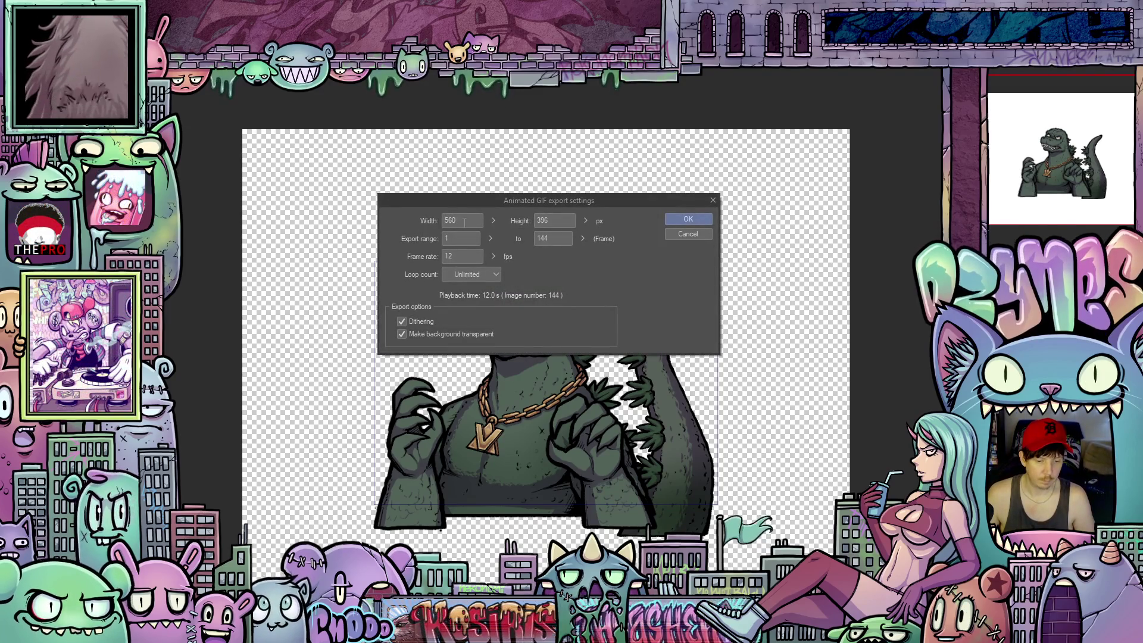
pyautogui.write('325')
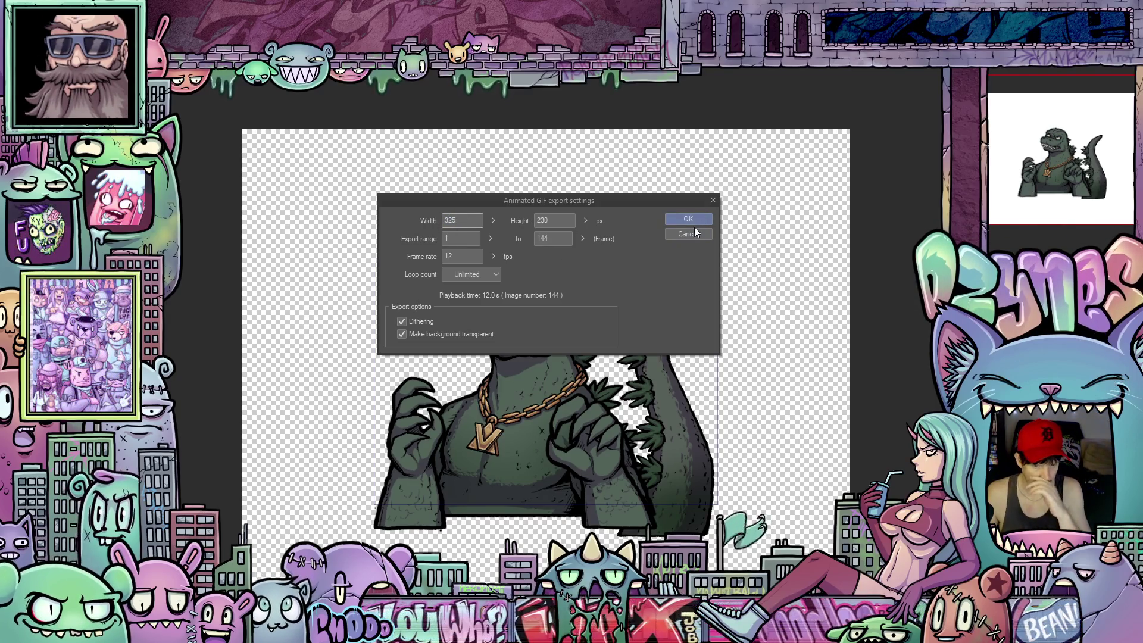
pyautogui.click(700, 219)
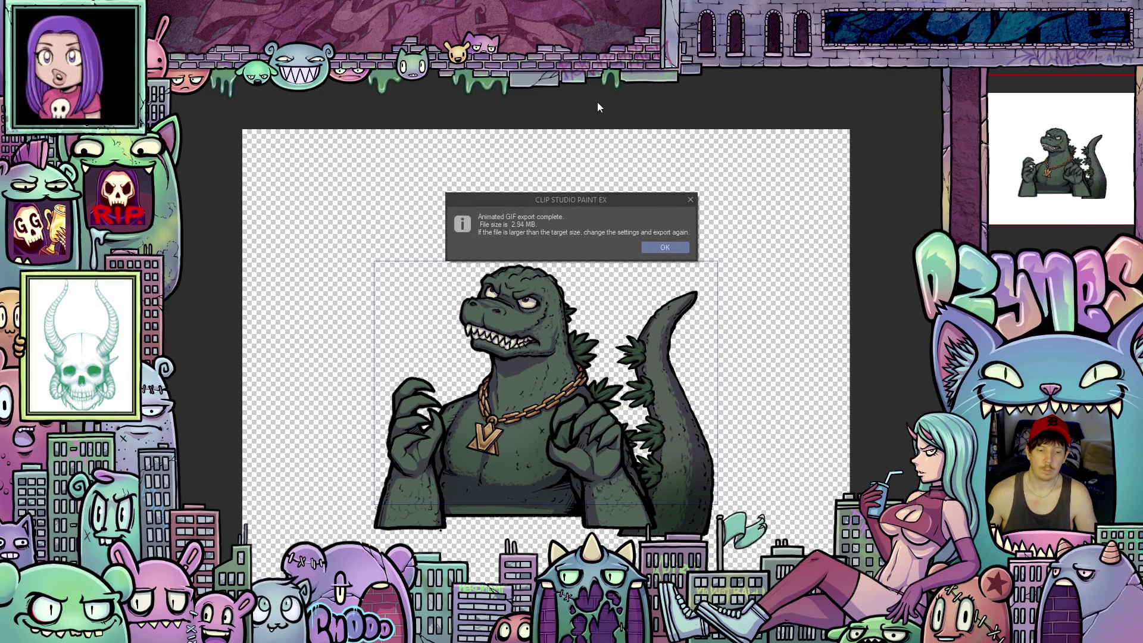
# Dismiss the 2.94 MB export-complete notice for the 325×230 GIF
pyautogui.click(666, 249)
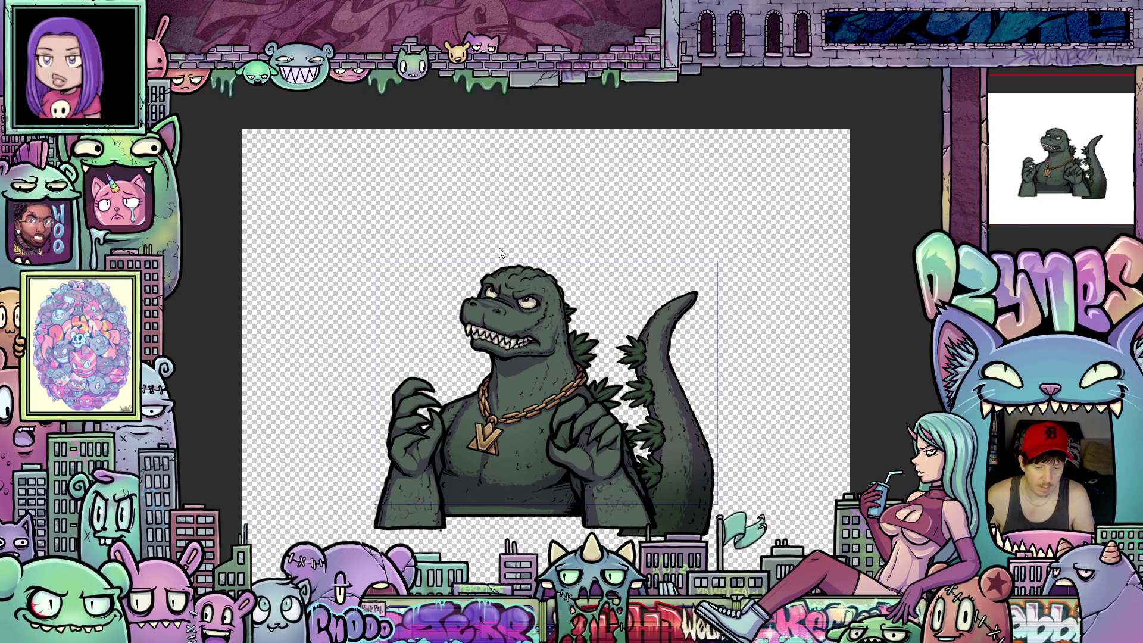
pyautogui.scroll(2, 490, 244)
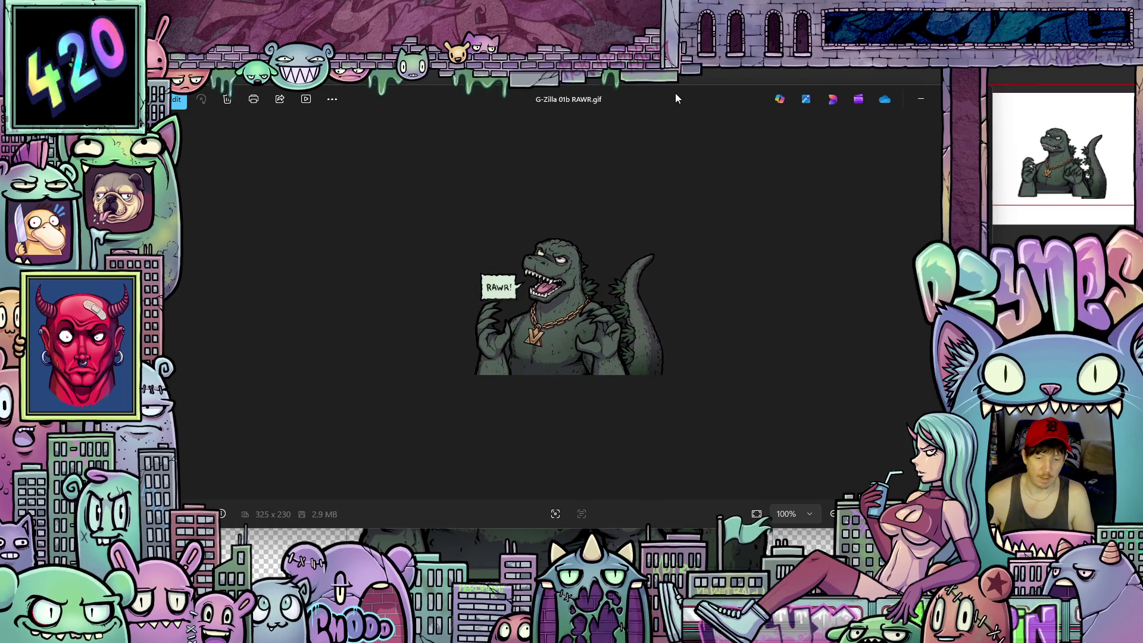
# Switch from the G-Zilla 01b RAWR.gif preview to G-Zilla 01b UWU.gif in Photos
pyautogui.hotkey('alt', 'Tab')
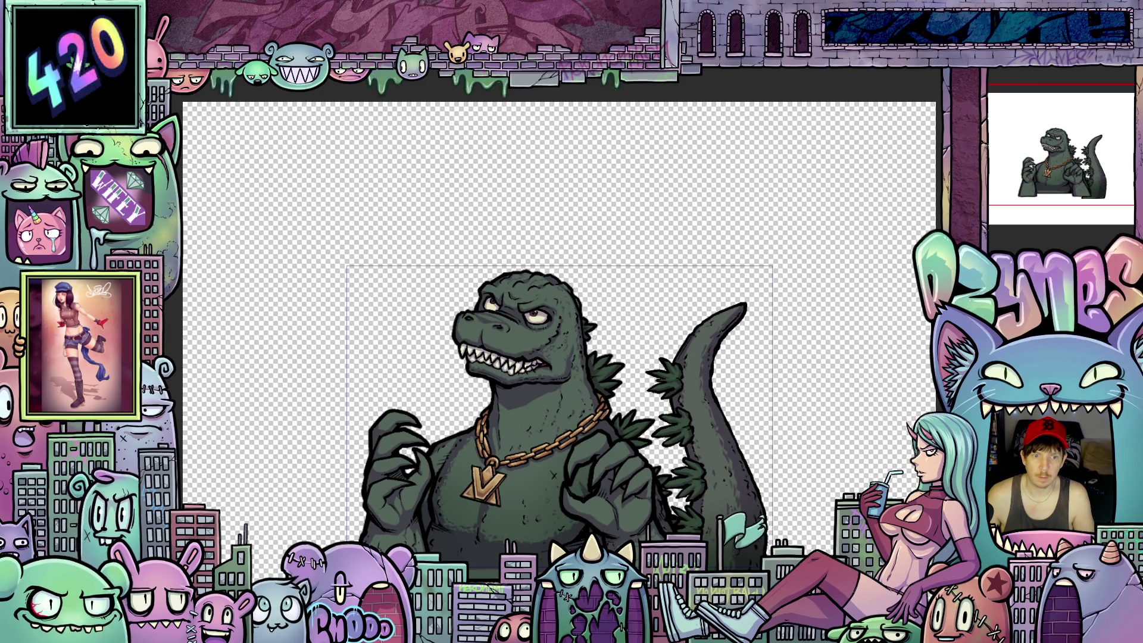
pyautogui.hotkey('alt', 'Tab')
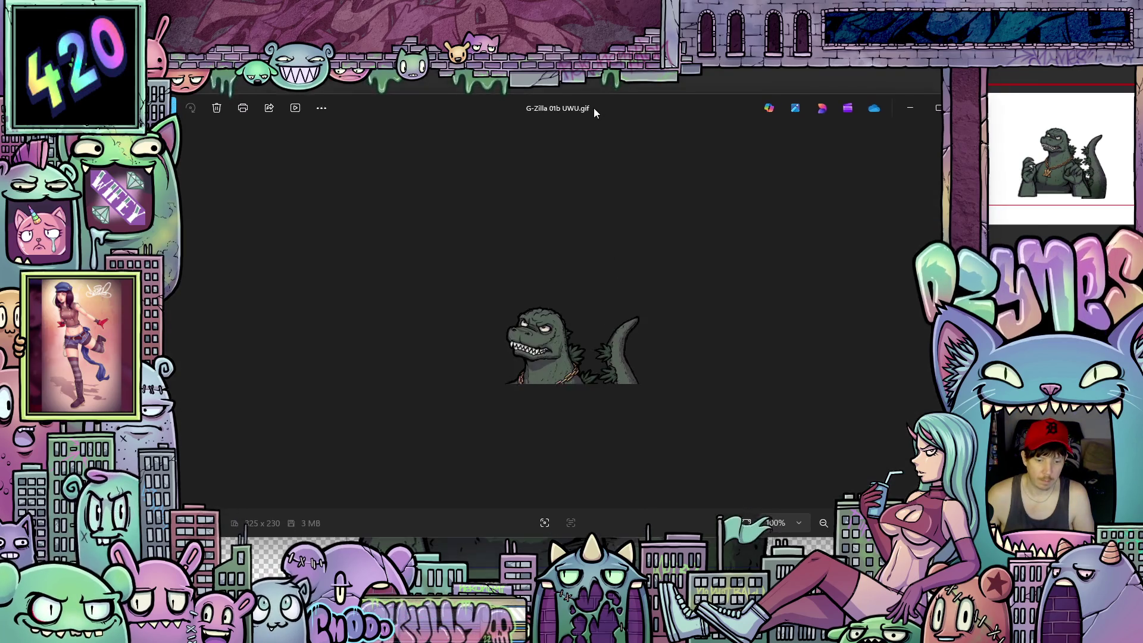